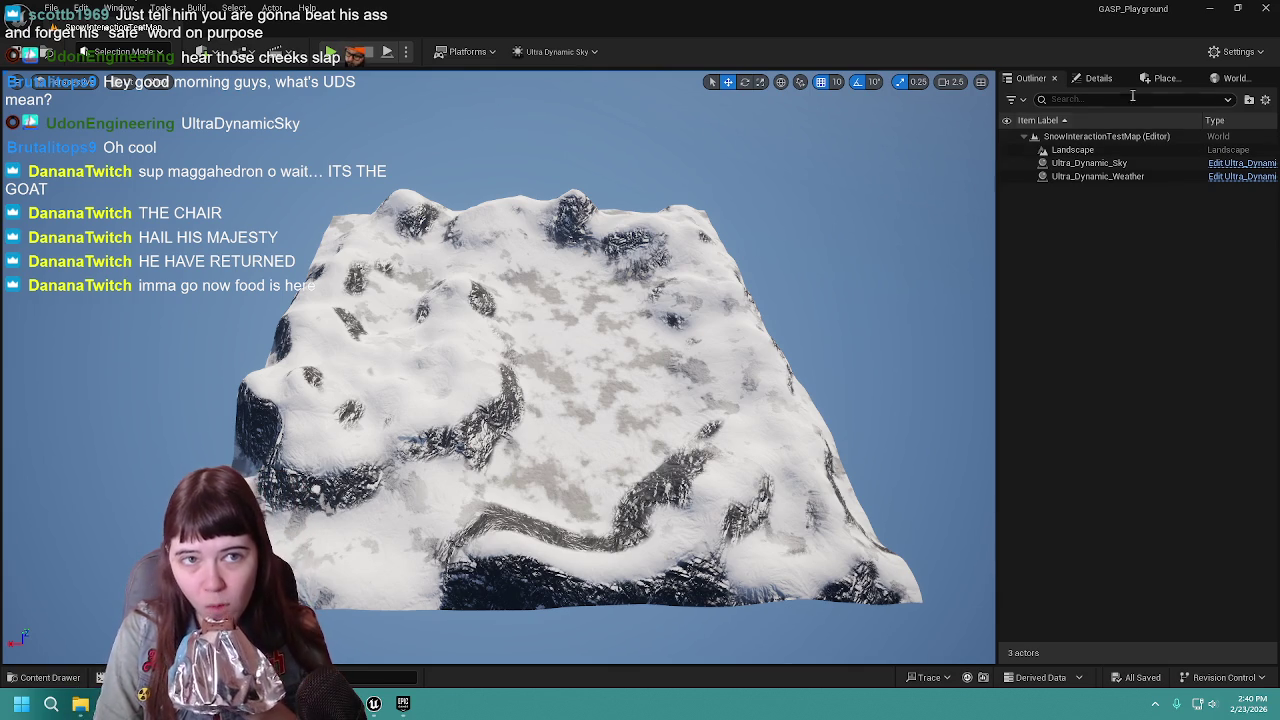
Step: Set the level's GameMode Override to GM_Sandbox in World Settings and save the level
left_click(1230, 80)
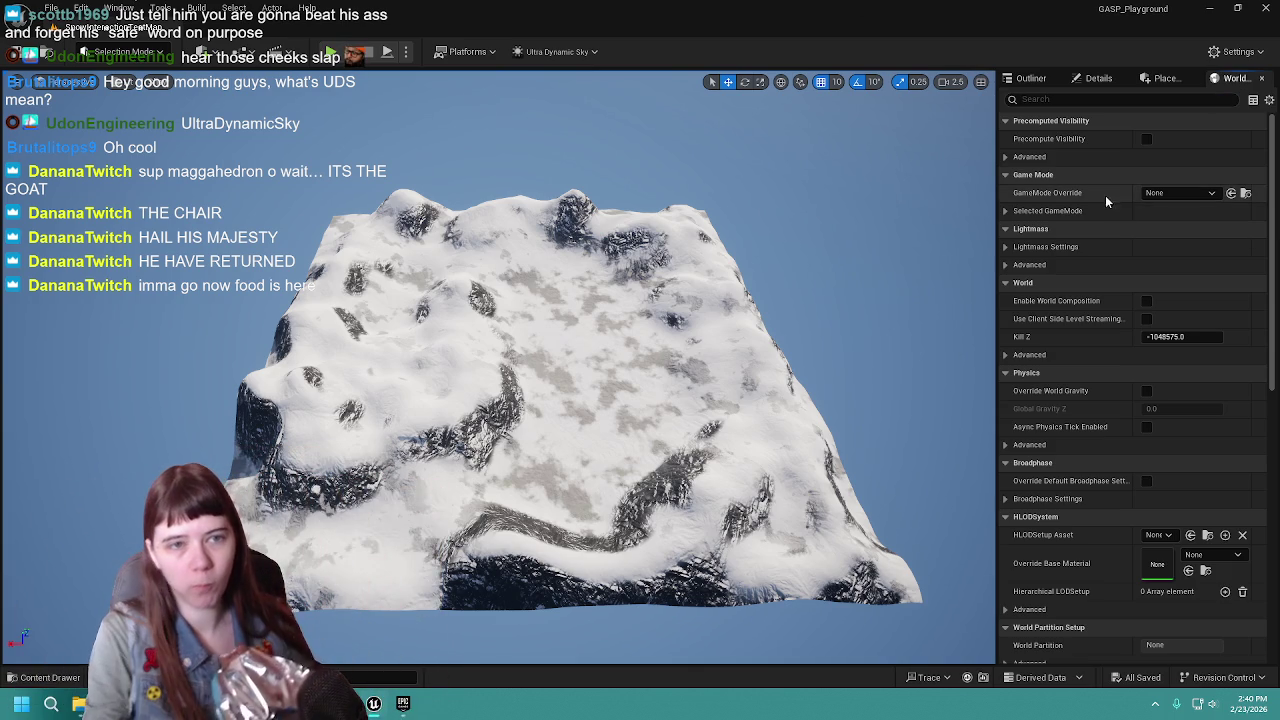
left_click(1175, 193)
left_click(1164, 281)
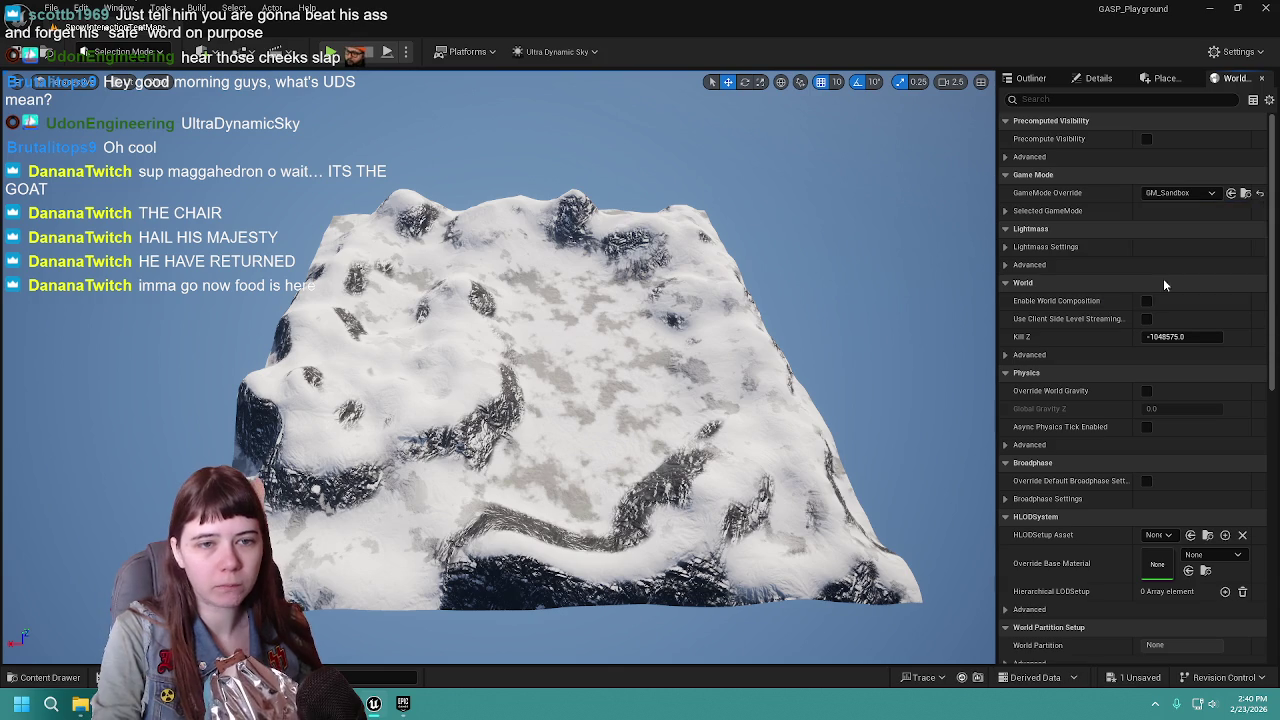
key("ctrl+s")
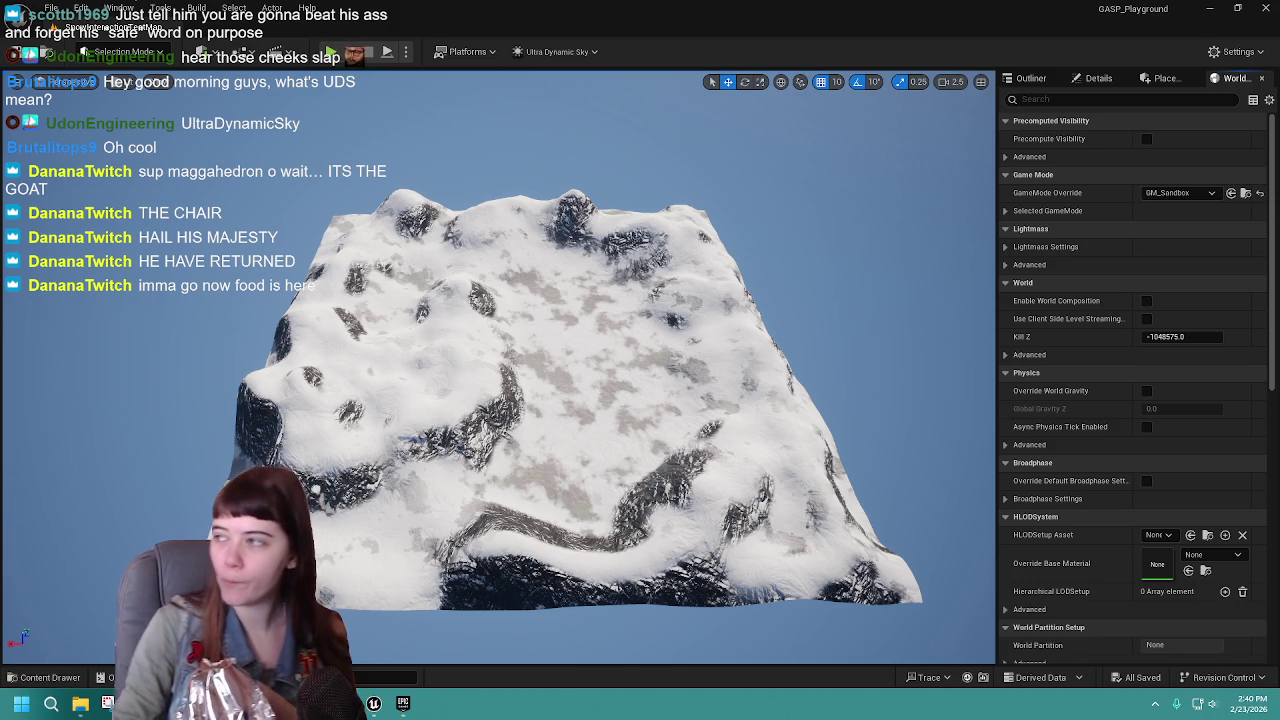
left_click(548, 350)
right_click(548, 350)
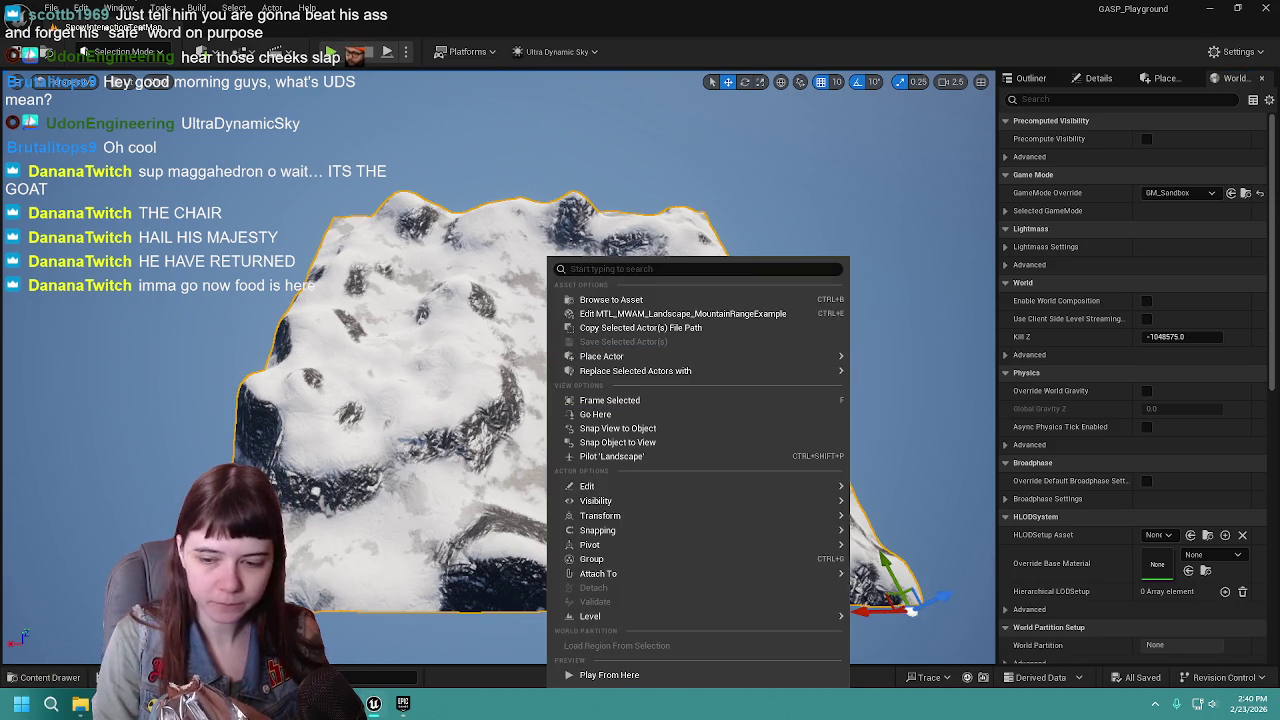
key("Escape")
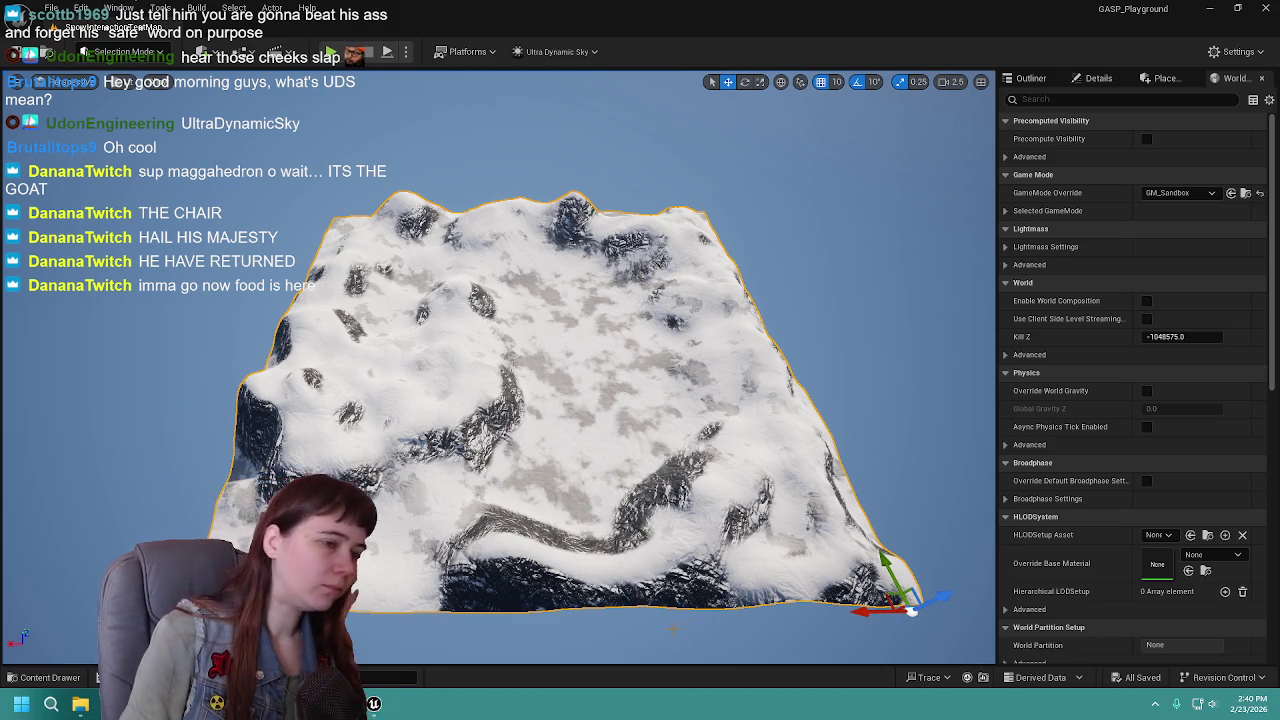
right_click(568, 260)
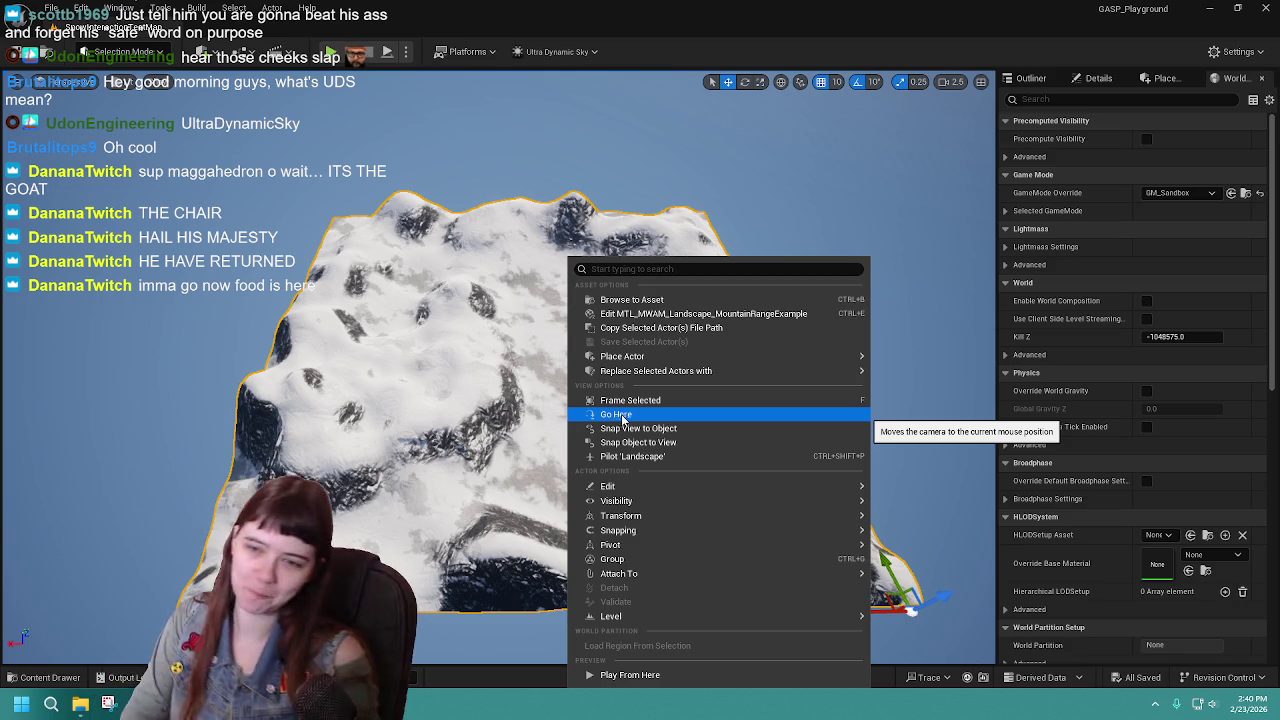
mouse_move(656, 371)
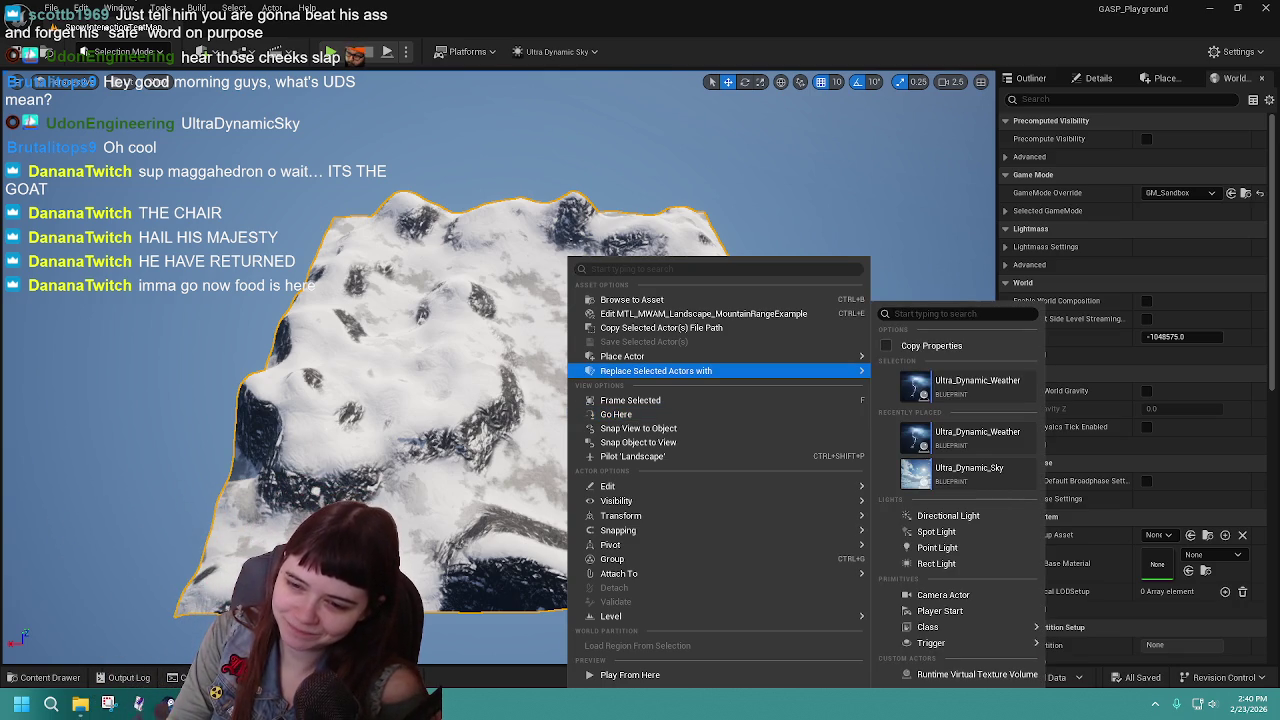
key("Escape")
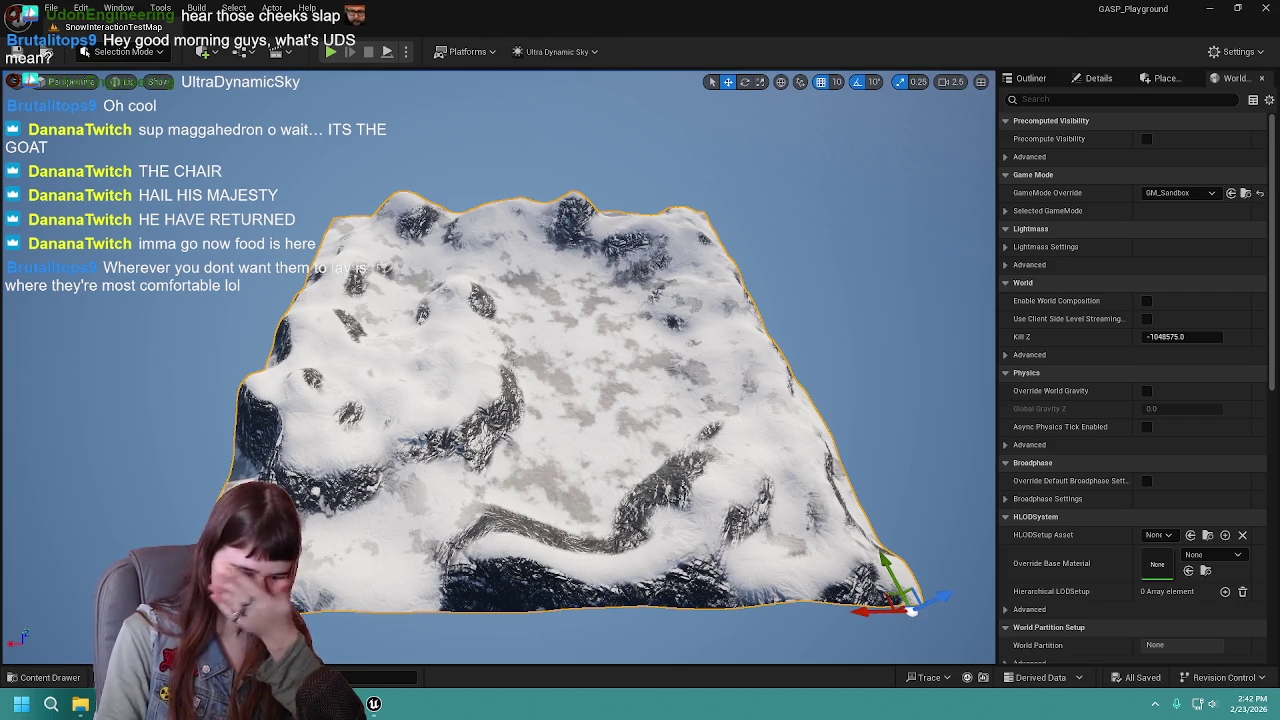
right_click(558, 346)
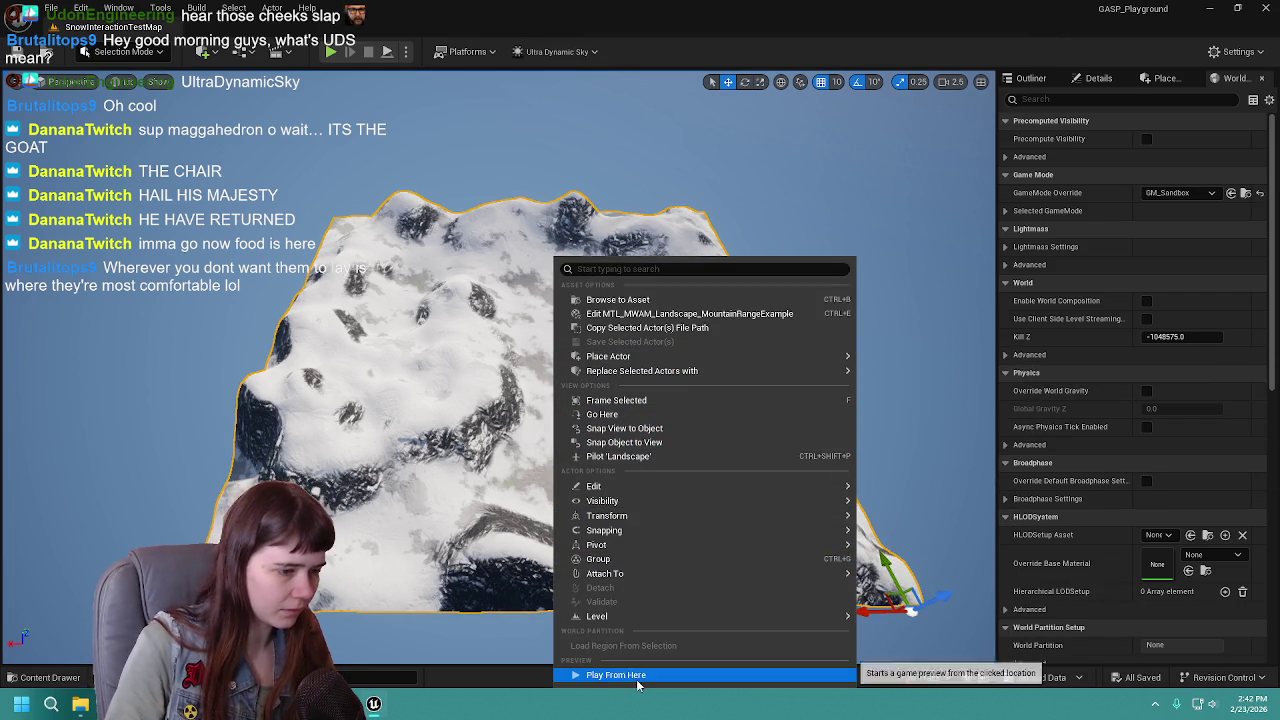
Step: Play from a spot on the snow, run the mannequin toward a large rock, then stop
key("Escape")
key("alt+p")
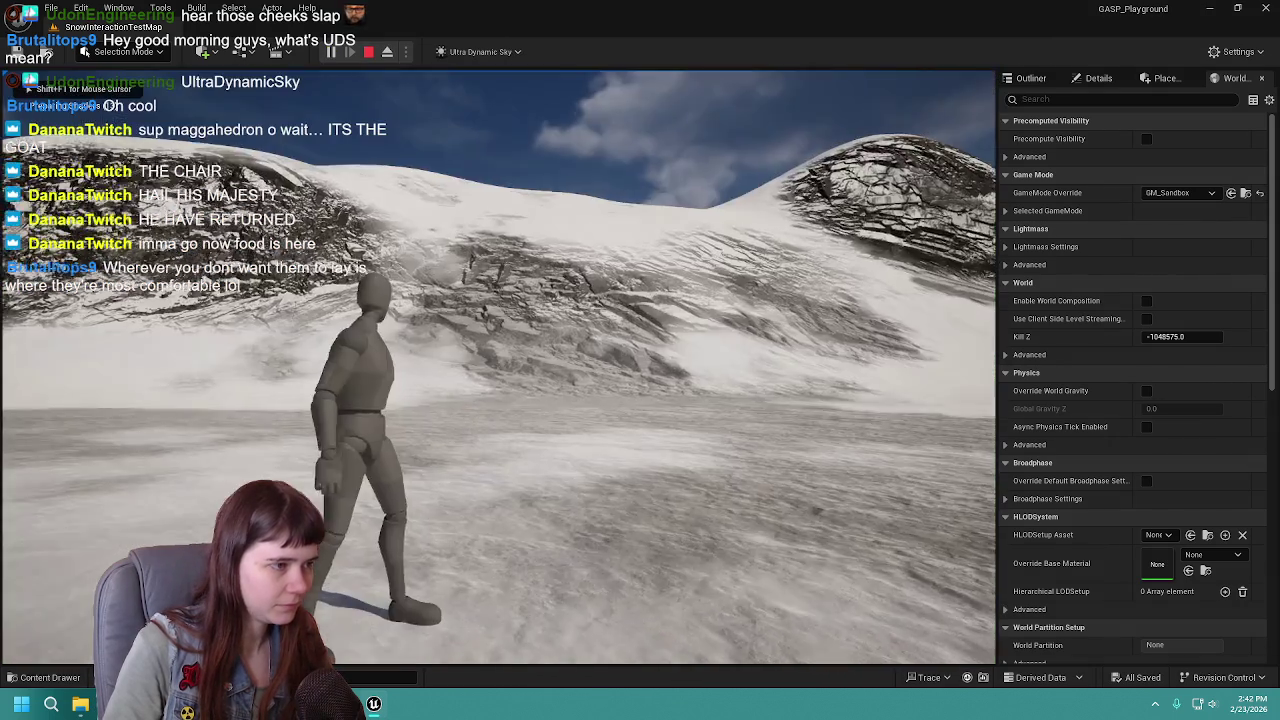
key("w")
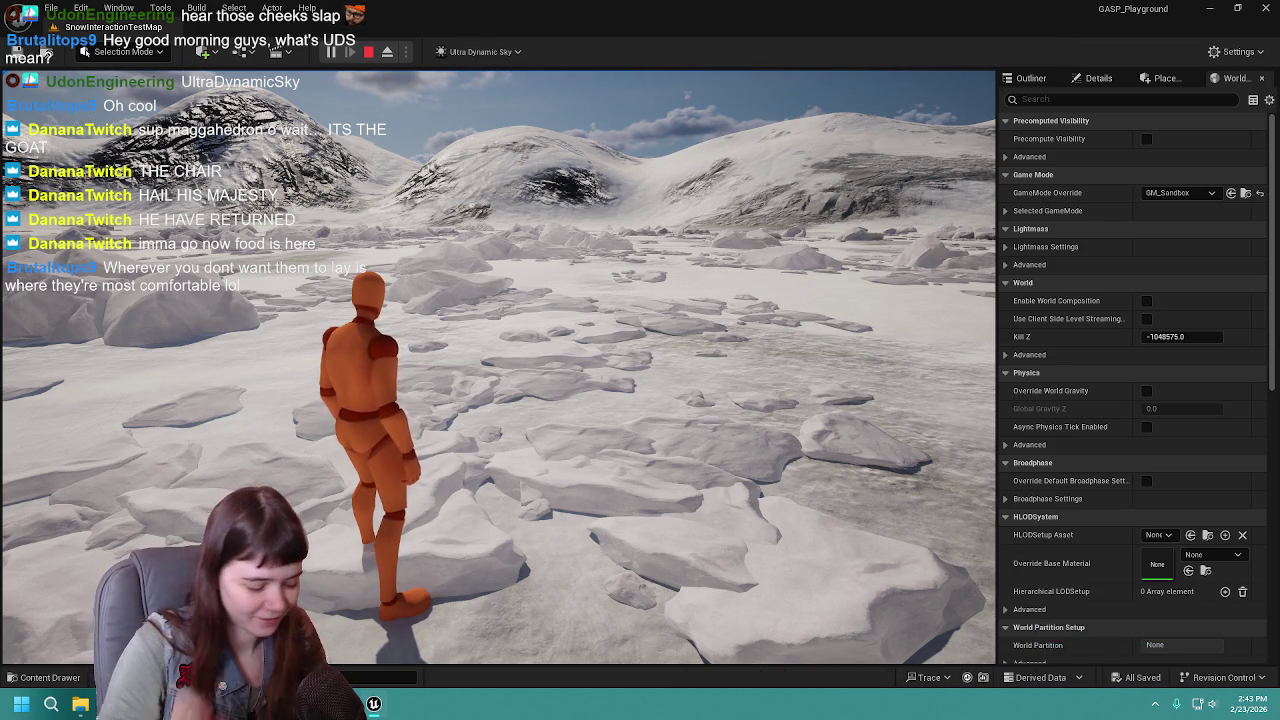
key("w")
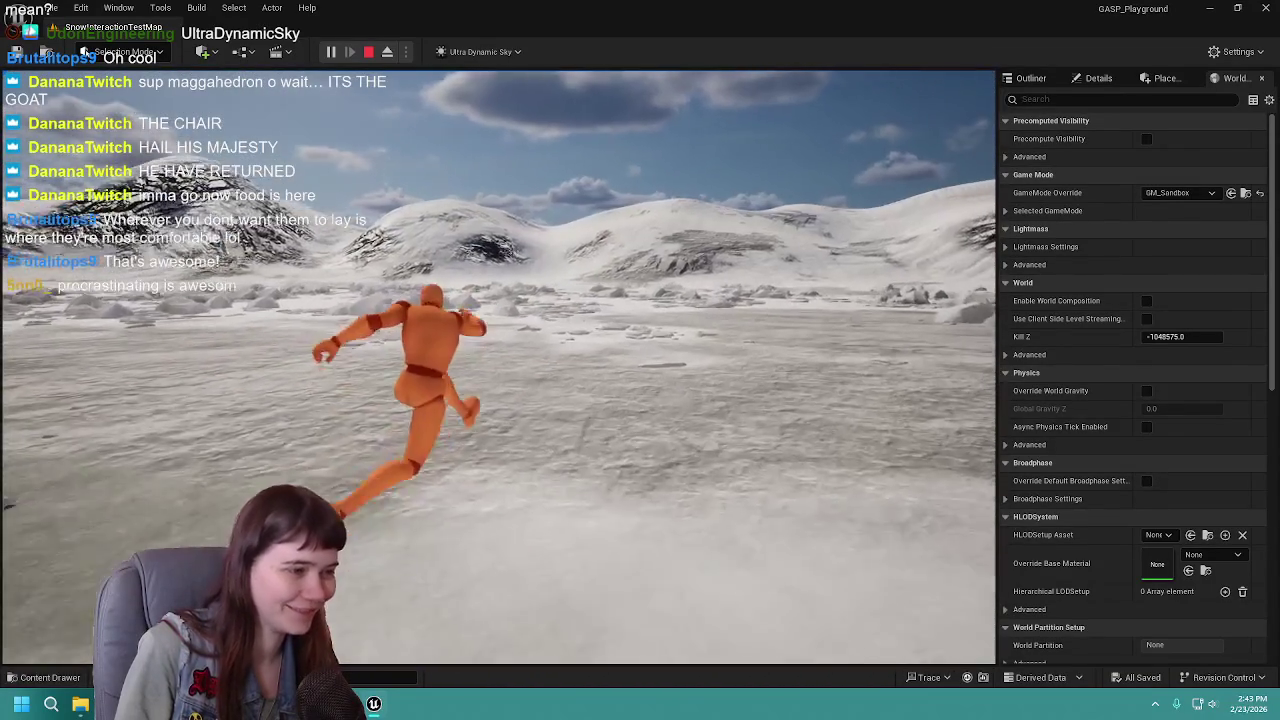
key("Escape")
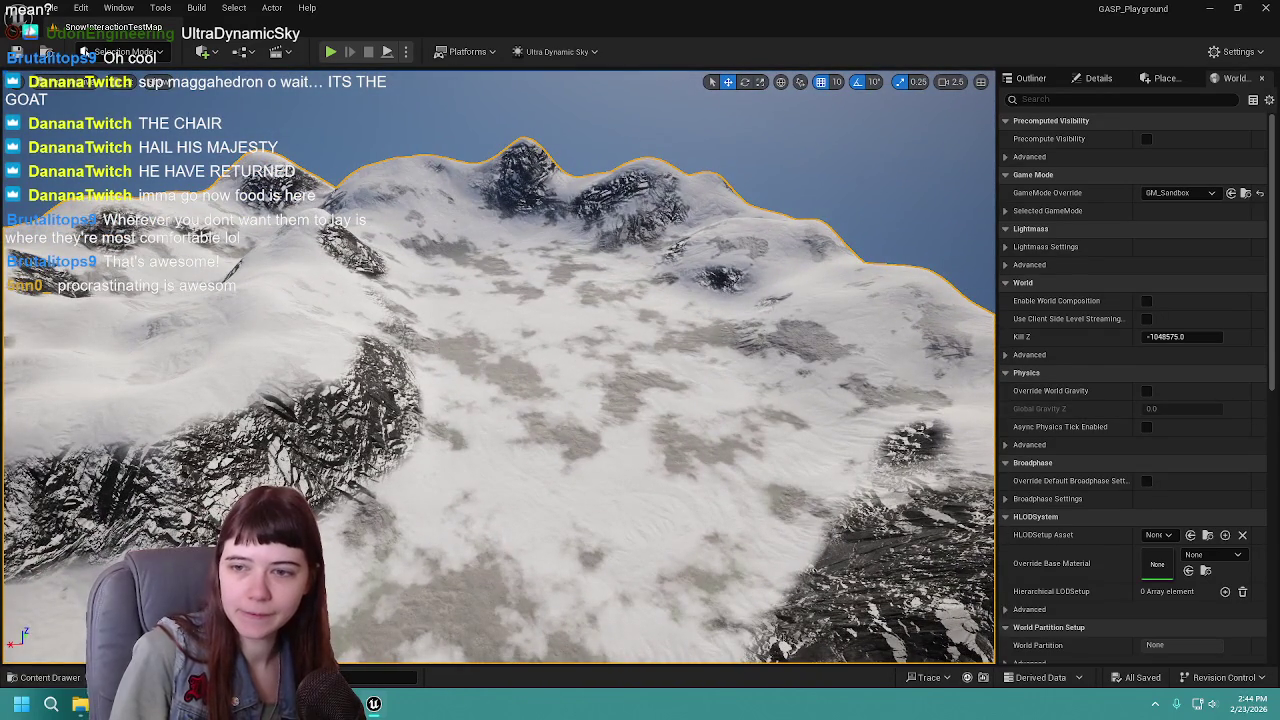
Step: Browse the Content Drawer up to the Content root and check the Landscape and World Settings panels
left_click(72, 681)
left_click(351, 449)
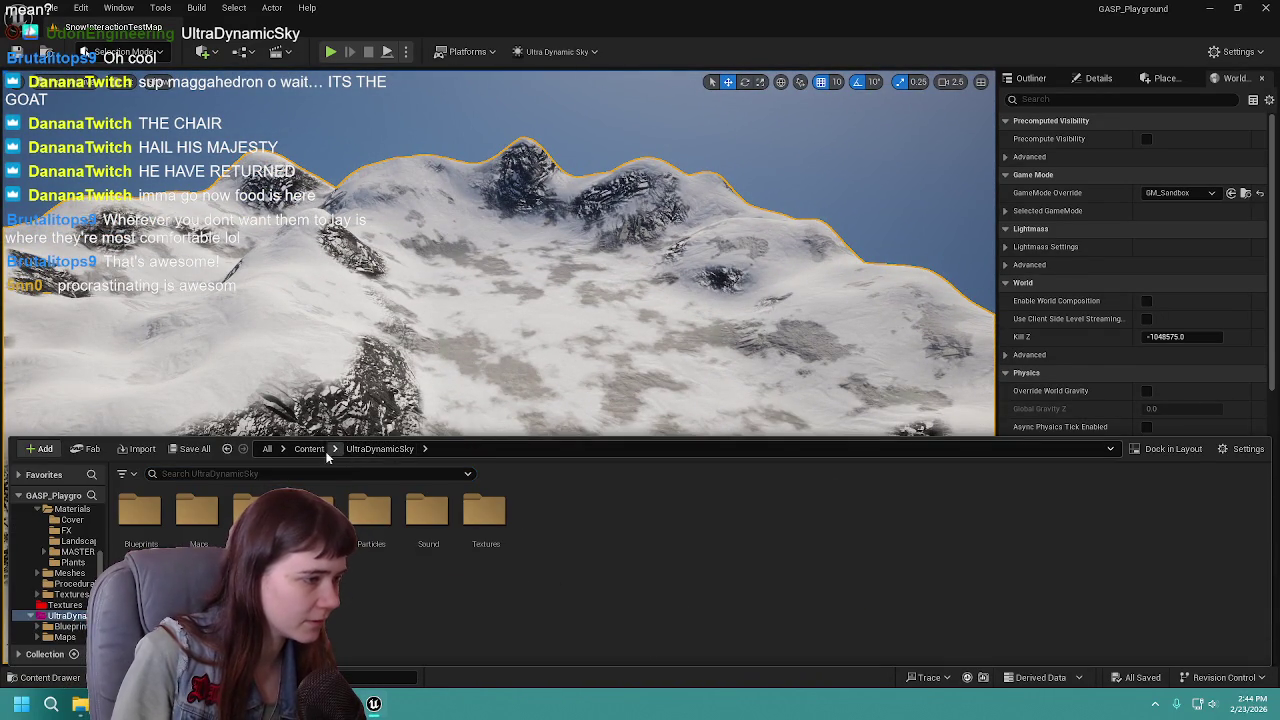
left_click(318, 449)
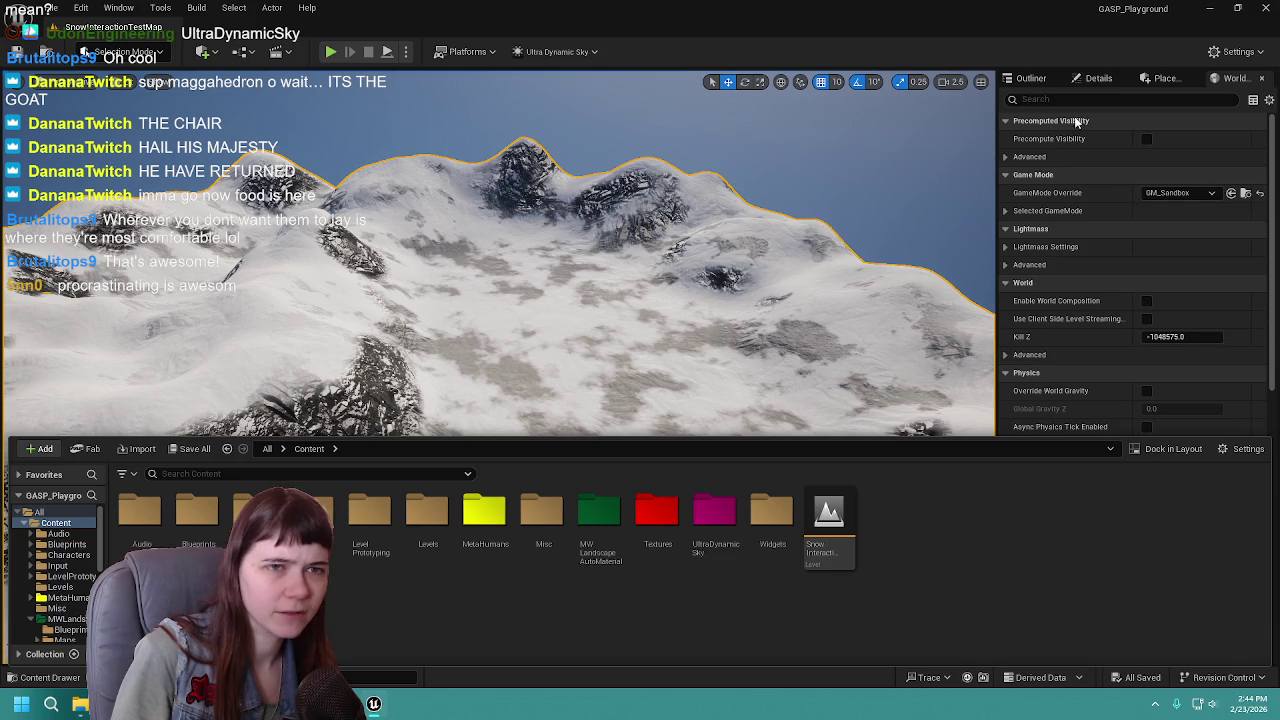
left_click(1100, 78)
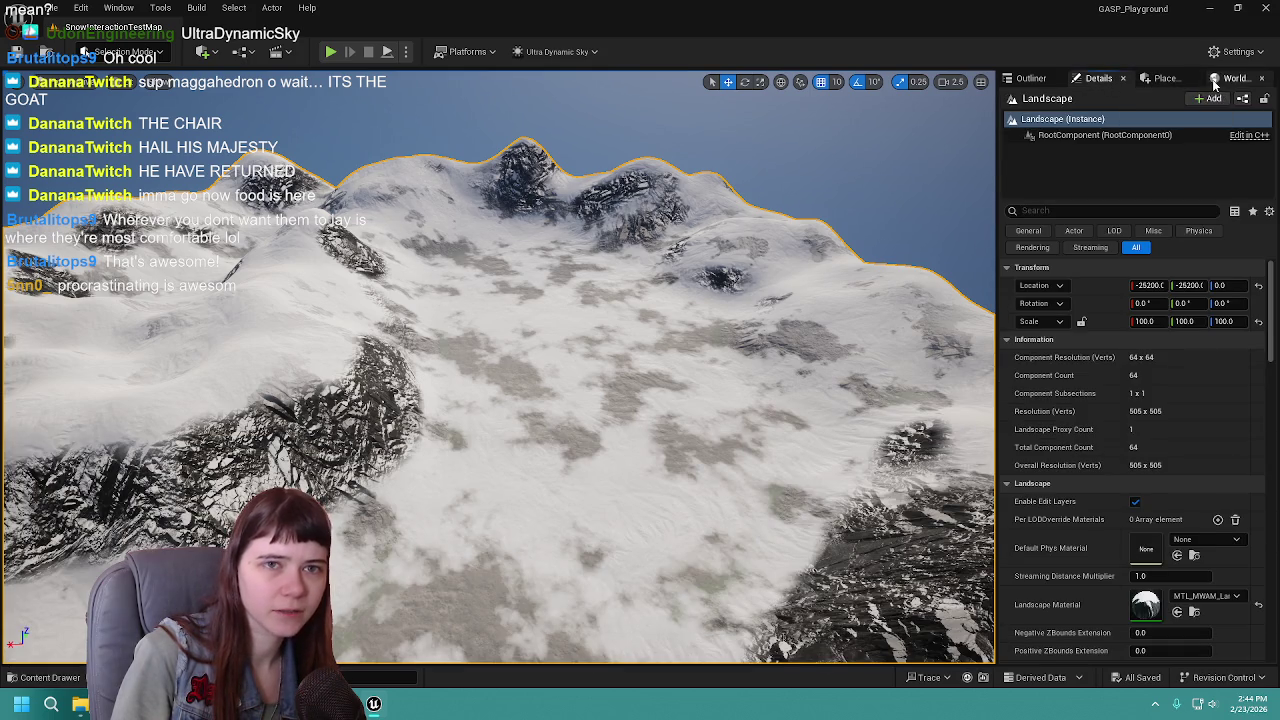
left_click(1215, 78)
Step: Open MTL_MWAM_Landscape_Plains from MWLandscapeAutoMaterial > Materials > Landscape, then return to the level
key("ctrl+space")
double_click(600, 515)
double_click(254, 515)
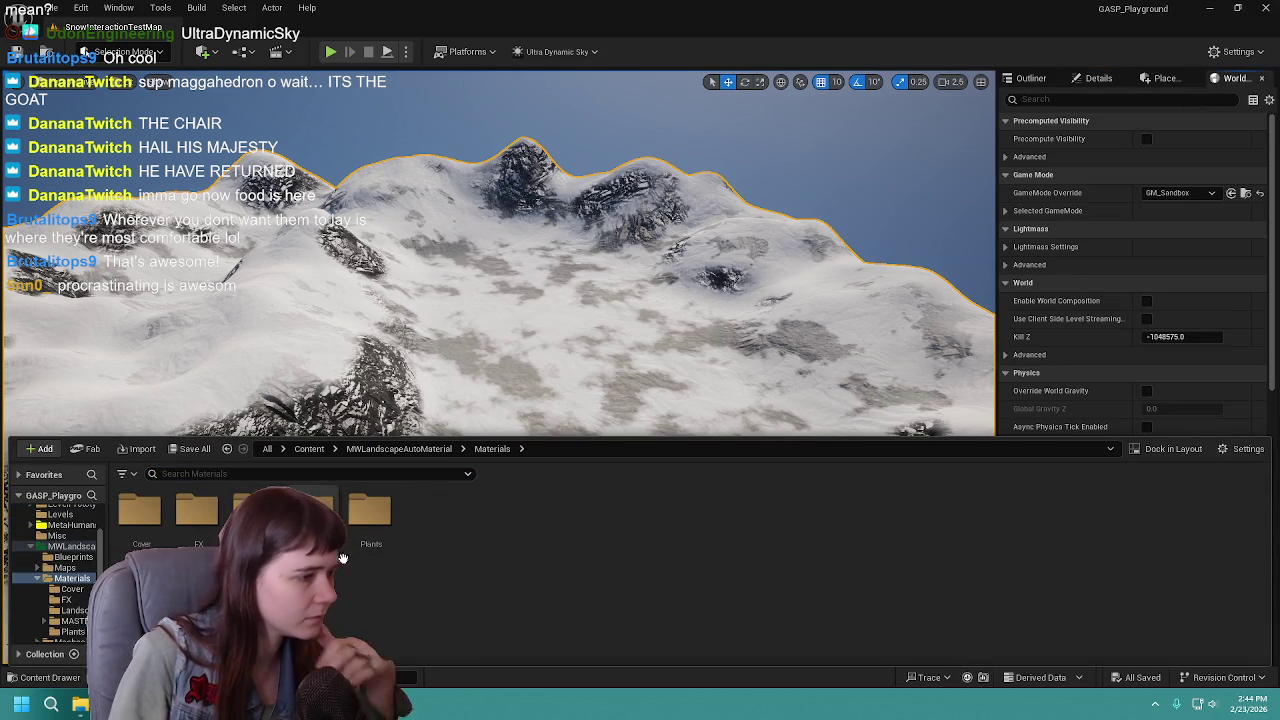
double_click(254, 512)
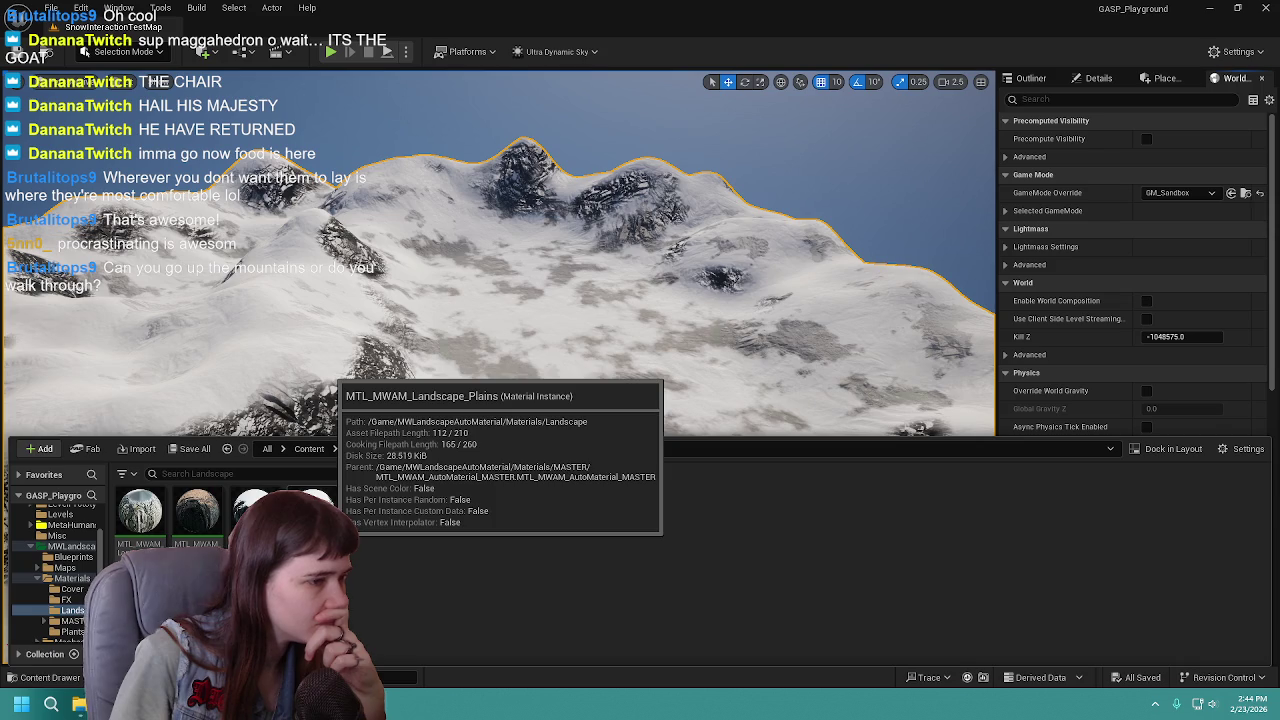
double_click(254, 512)
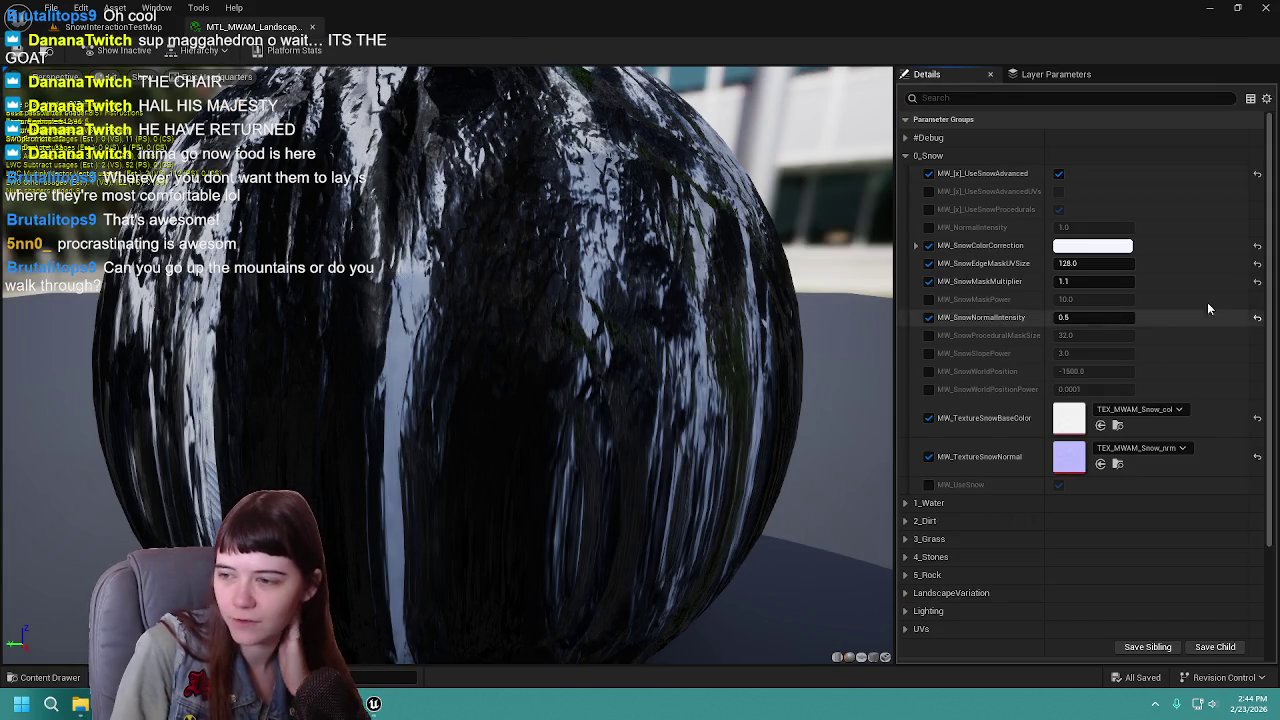
left_click(115, 27)
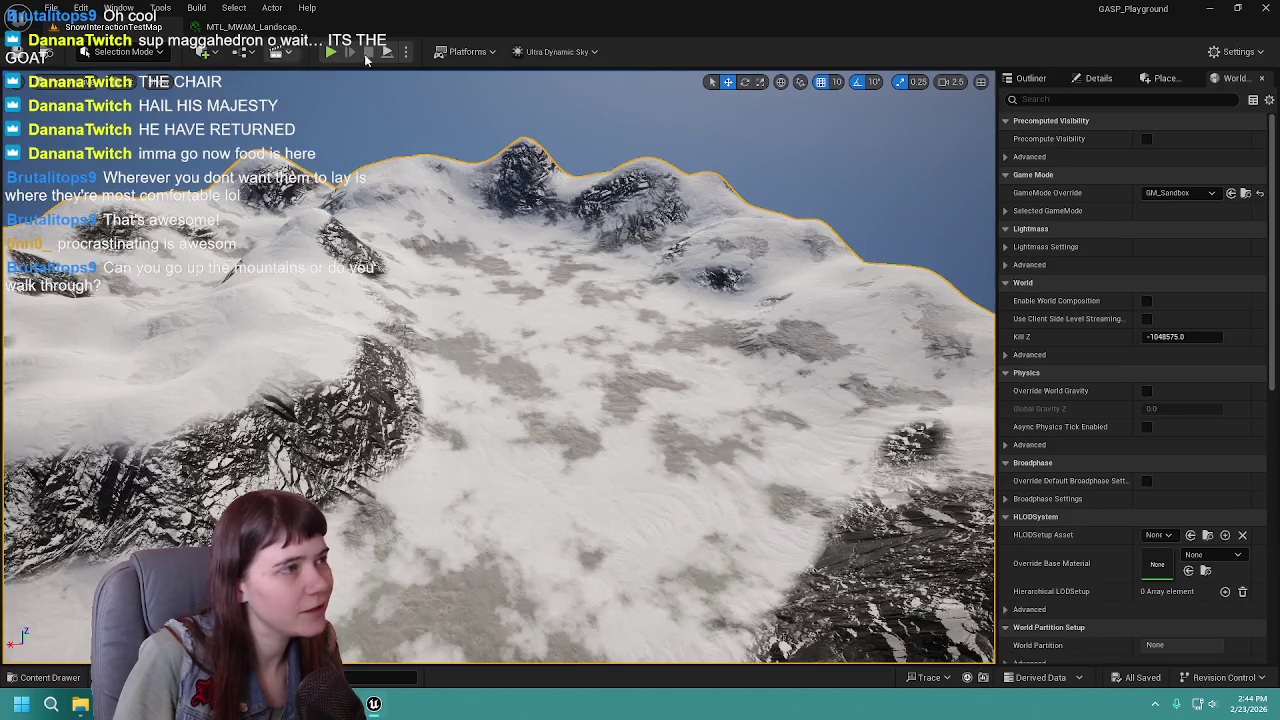
Step: Frame the mountains and start playing from a chosen spot on the snow
left_click_drag(660, 334, 477, 403)
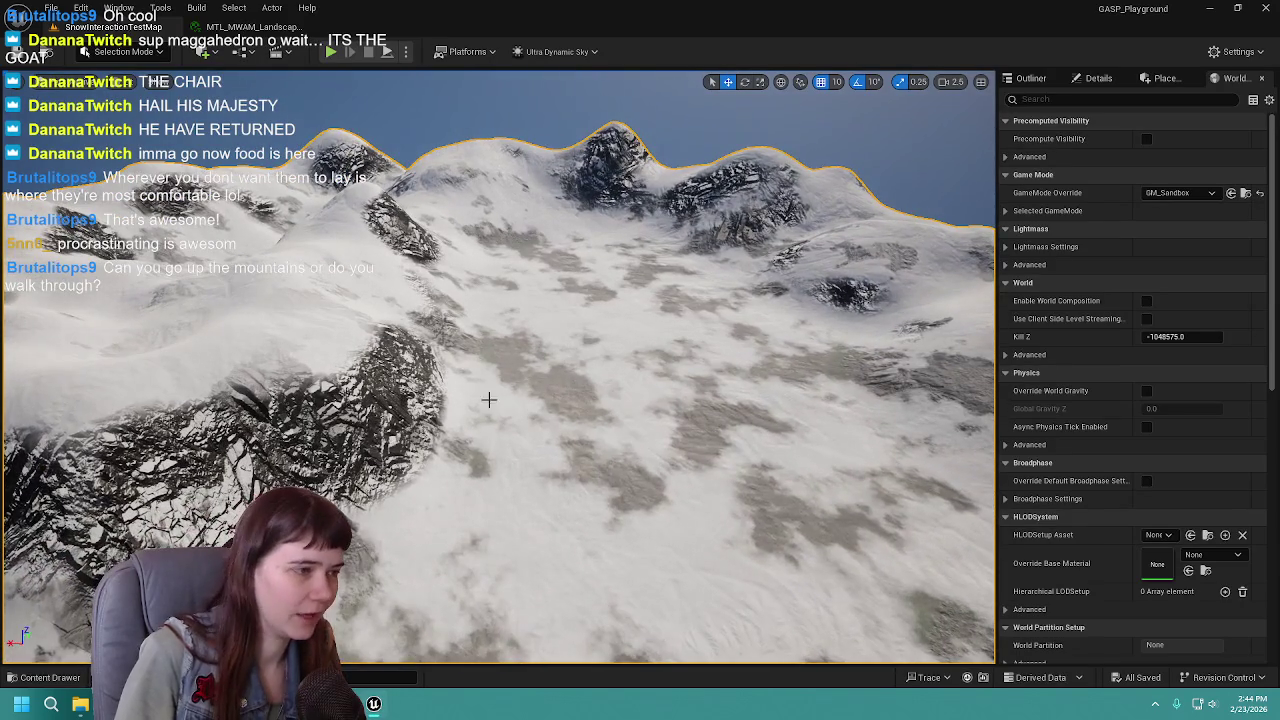
right_click(520, 402)
left_click(600, 672)
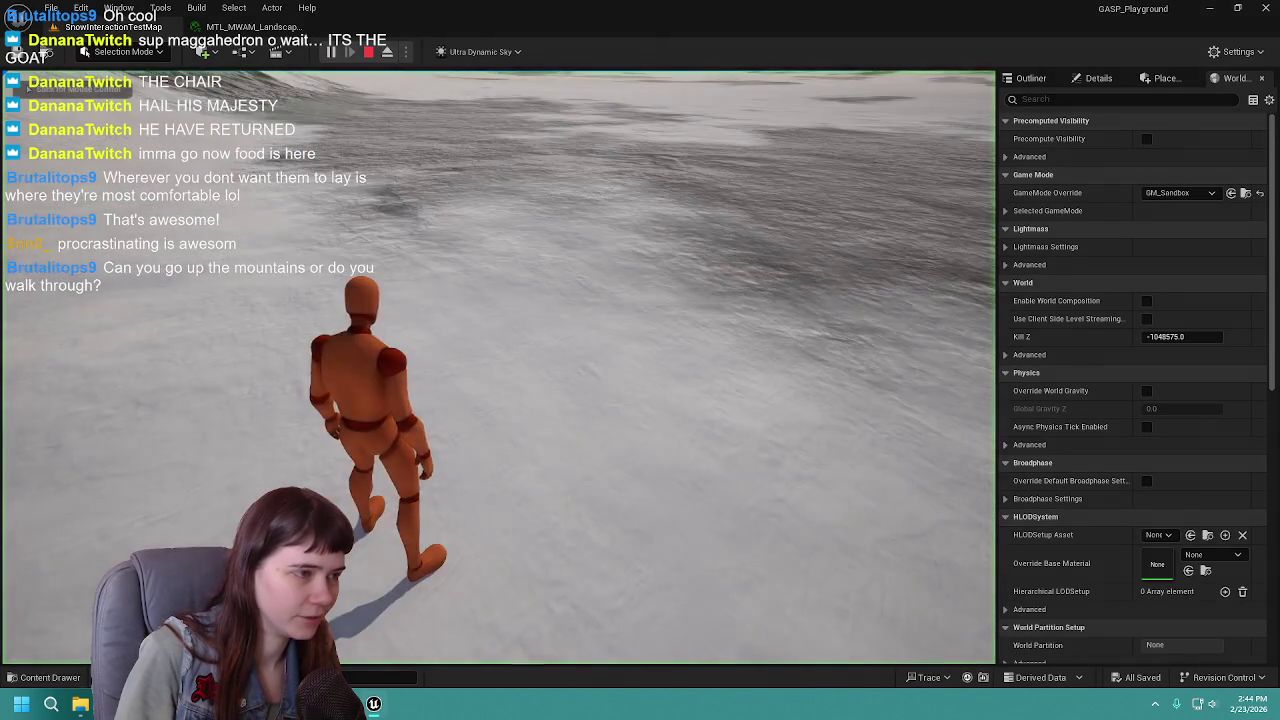
Step: Run the character forward up the snowy, rocky slope toward the mountains
key("w")
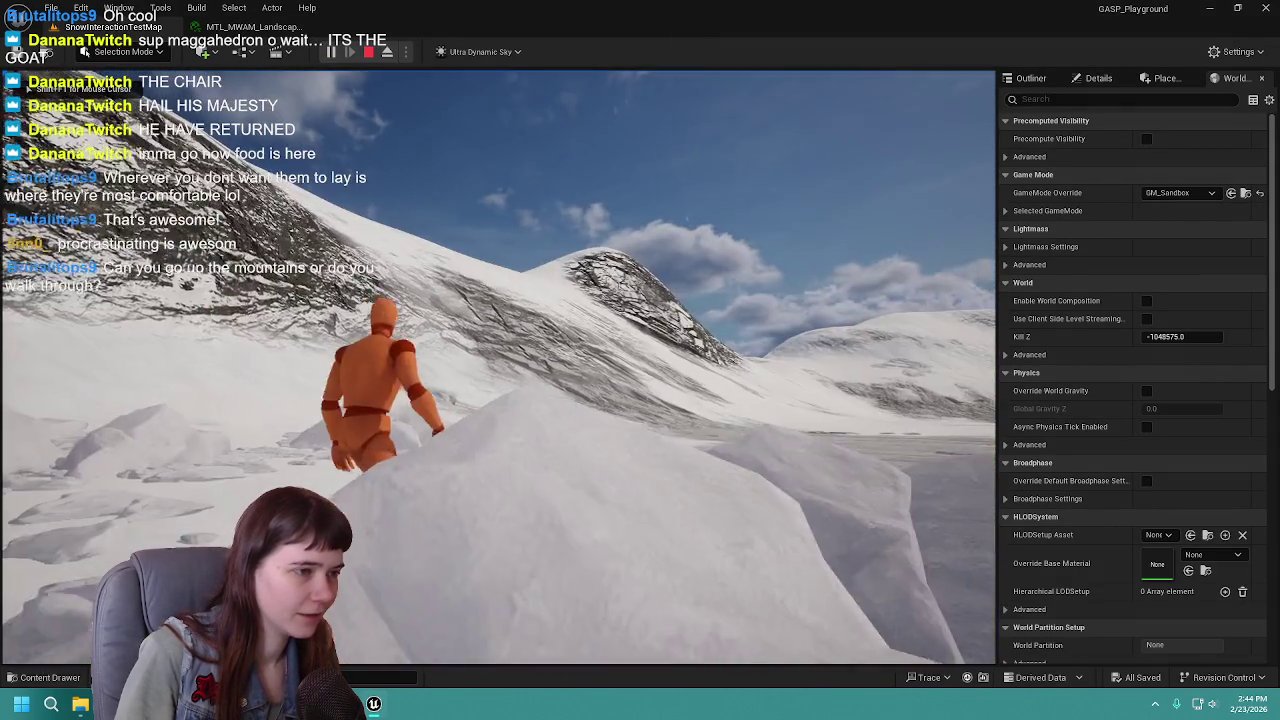
key("w")
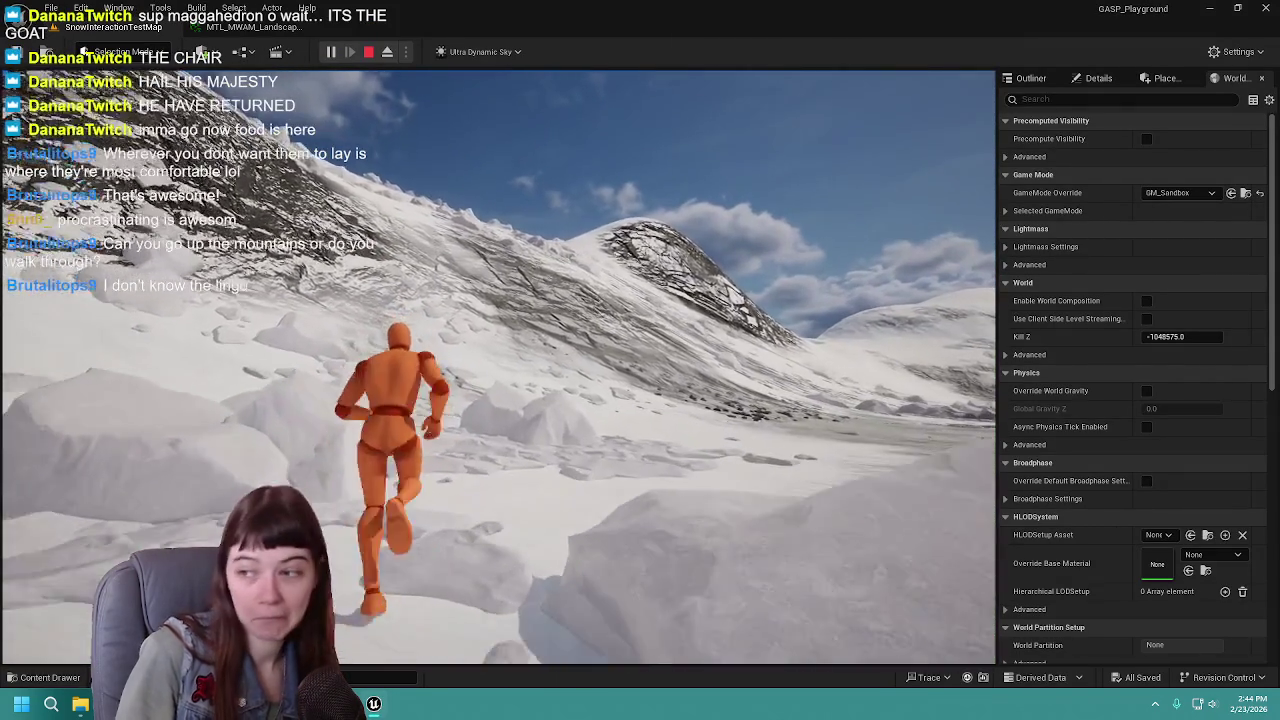
key("w")
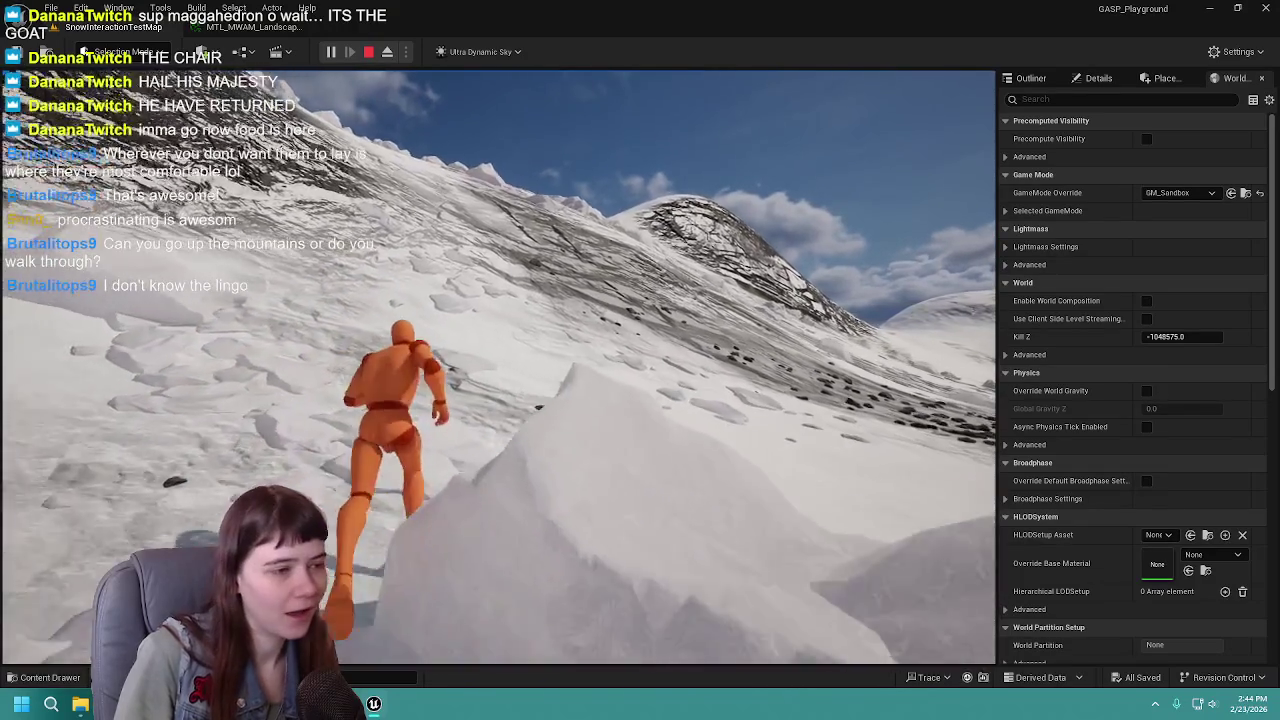
key("w")
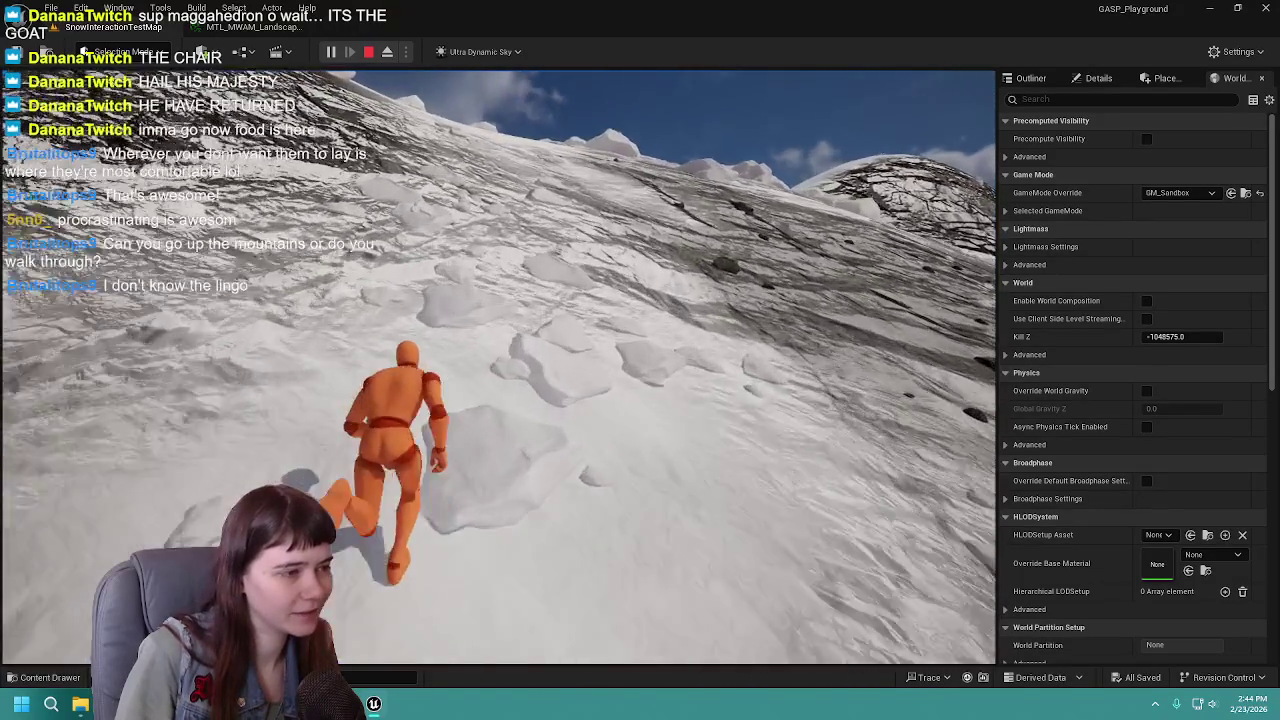
key("w")
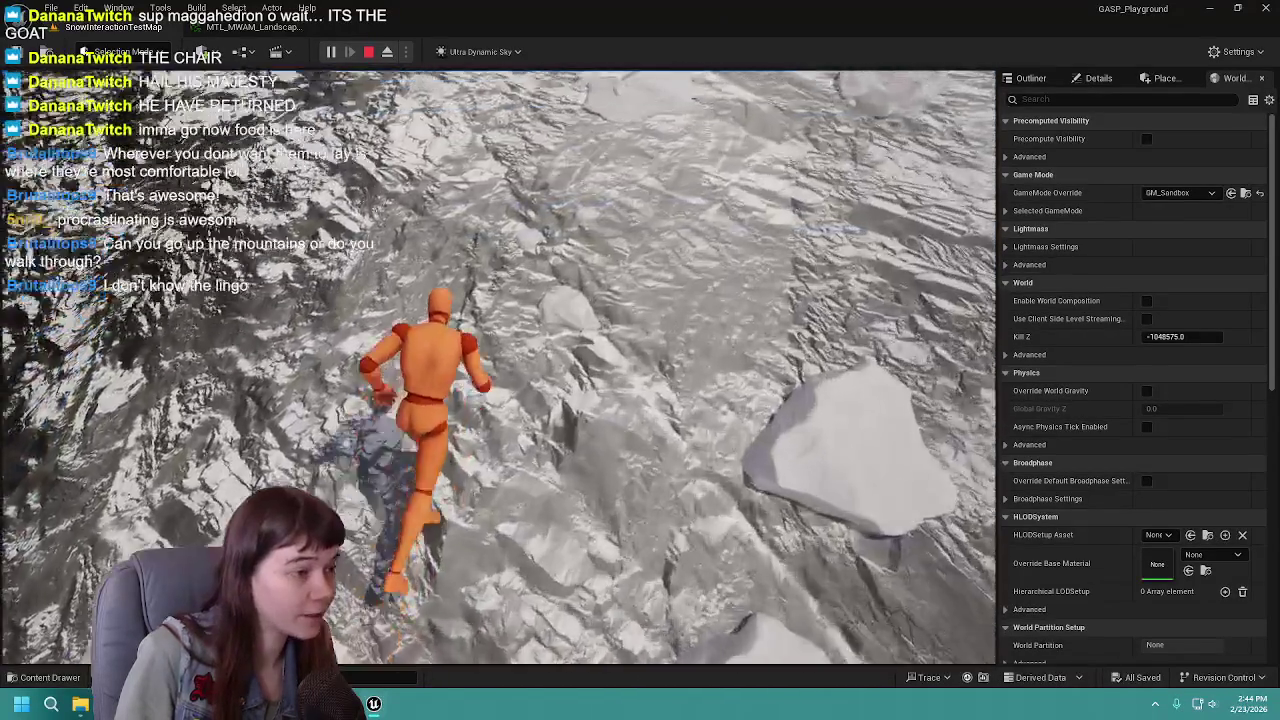
key("w")
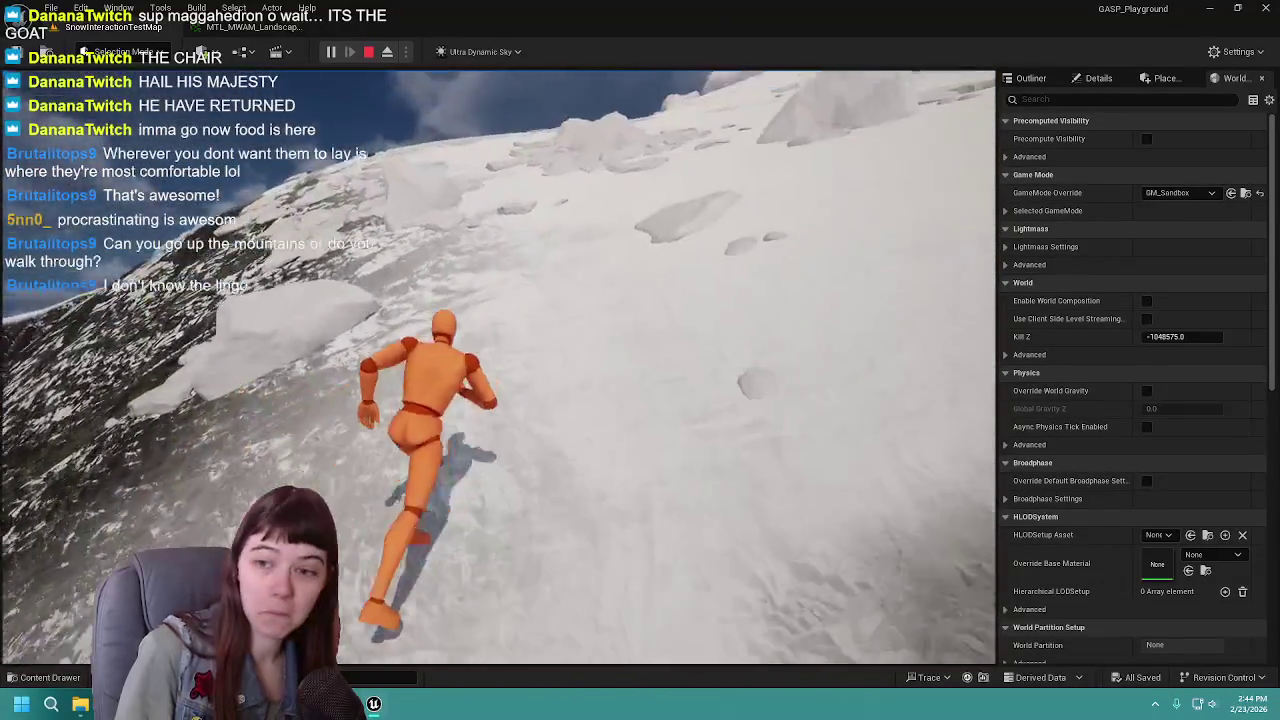
key("w")
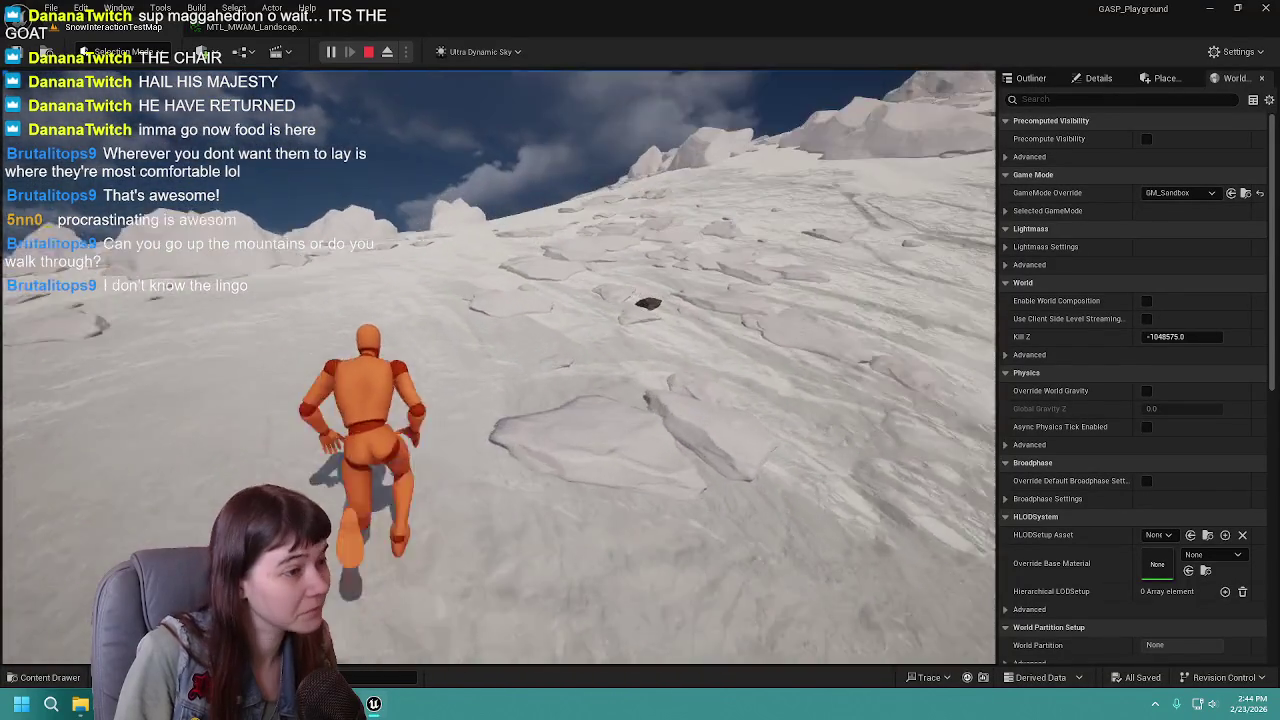
key("w")
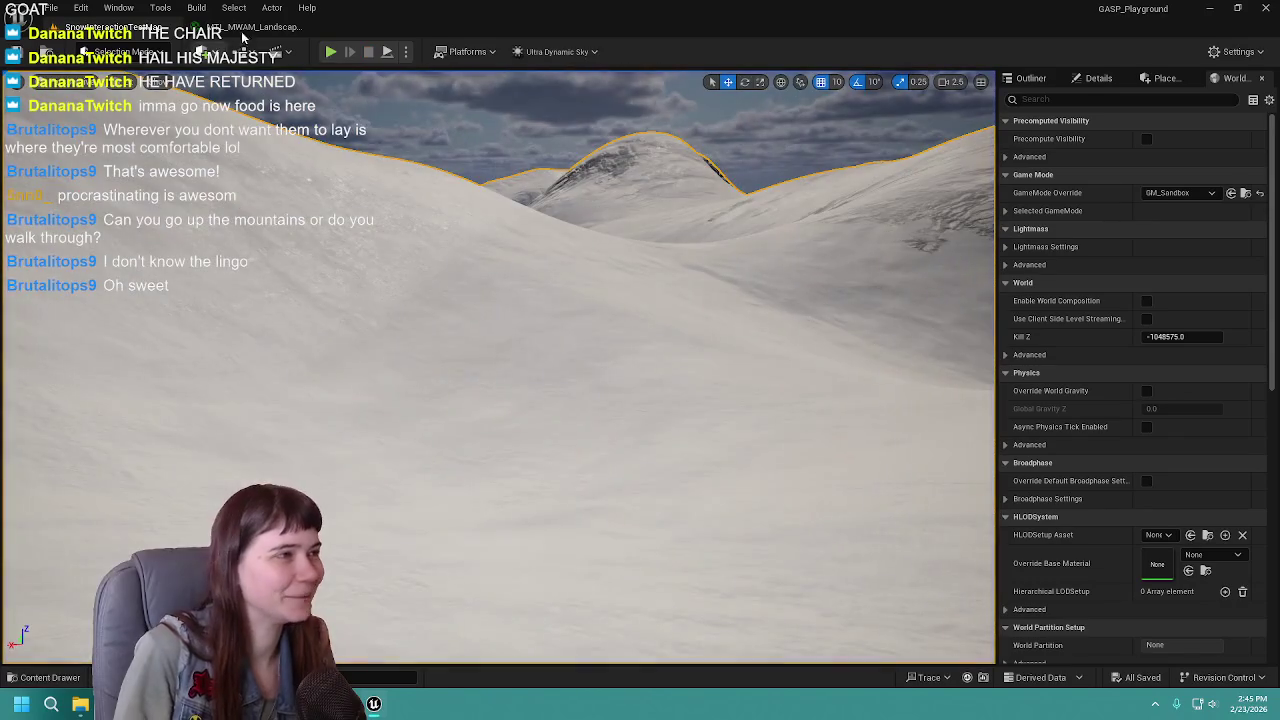
Step: Stop the play-test, review MI_MWAM_Landscape's 0_Snow parameters, then show the level's Outliner
left_click(243, 30)
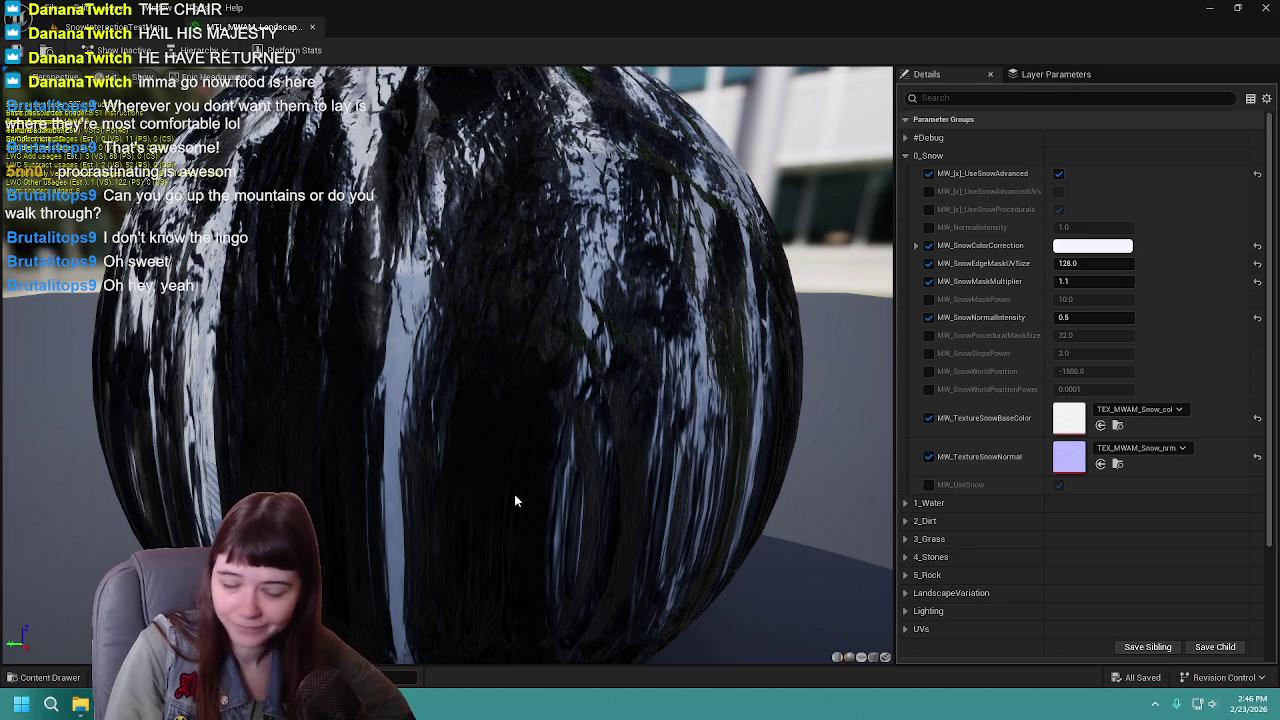
scroll(587, 400, "down", 3)
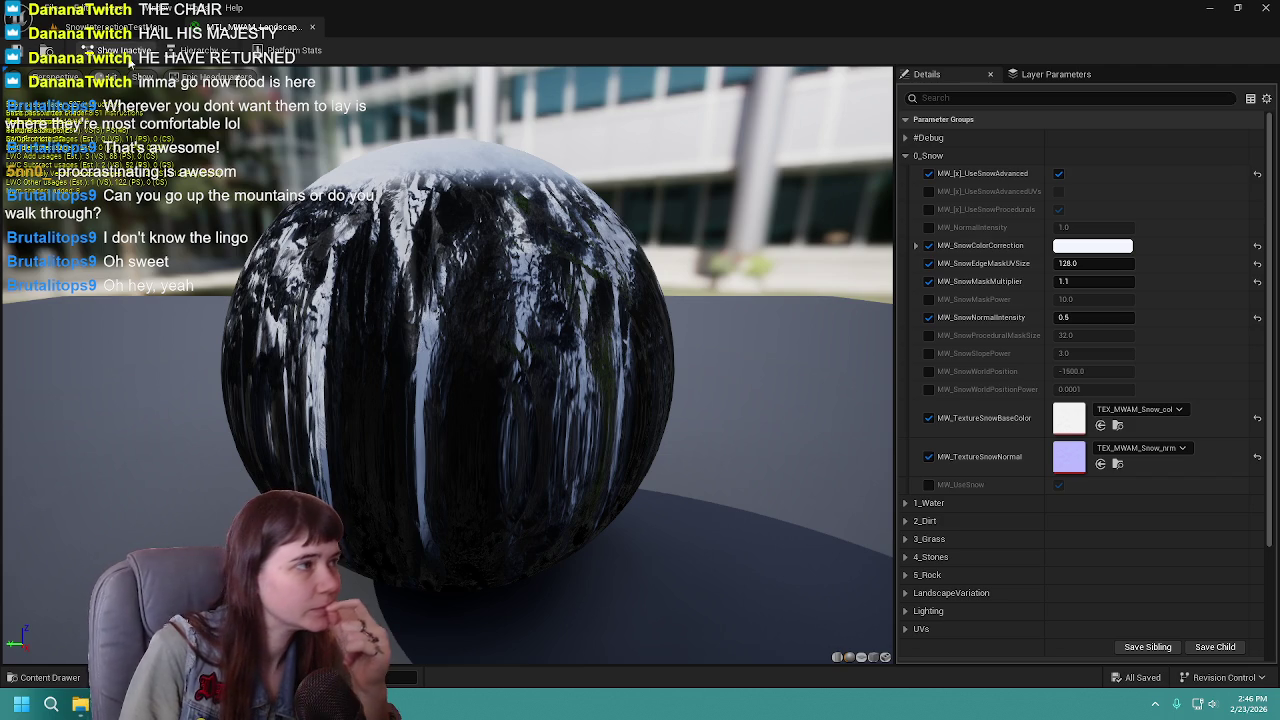
left_click(130, 28)
left_click(1030, 78)
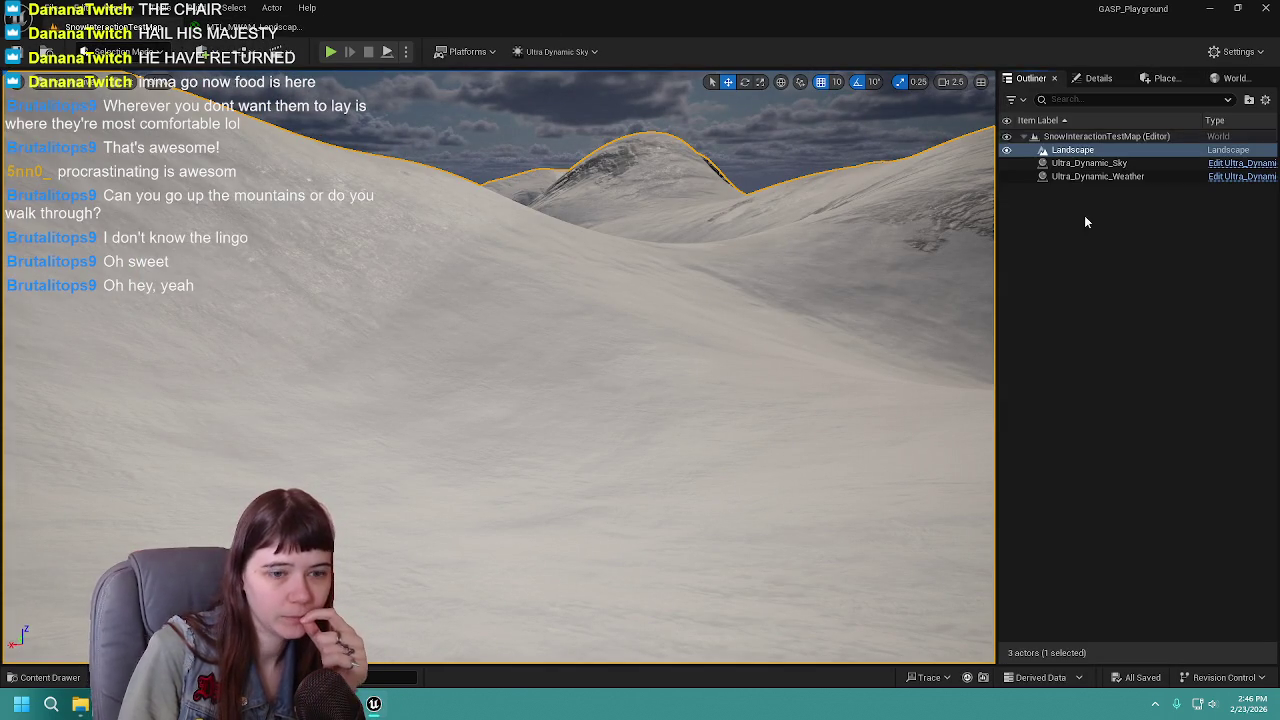
Step: Select Ultra_Dynamic_Weather and set its Weather preset to Snow
left_click(1127, 177)
left_click(1098, 78)
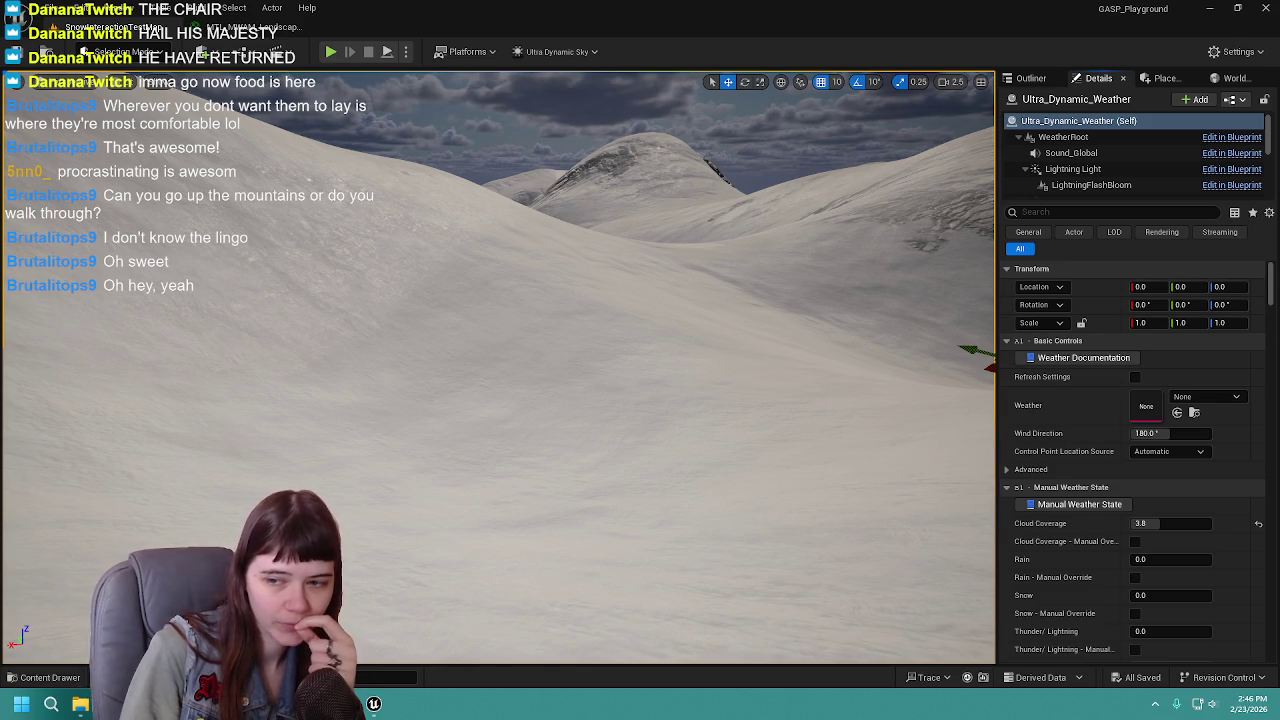
left_click(1206, 397)
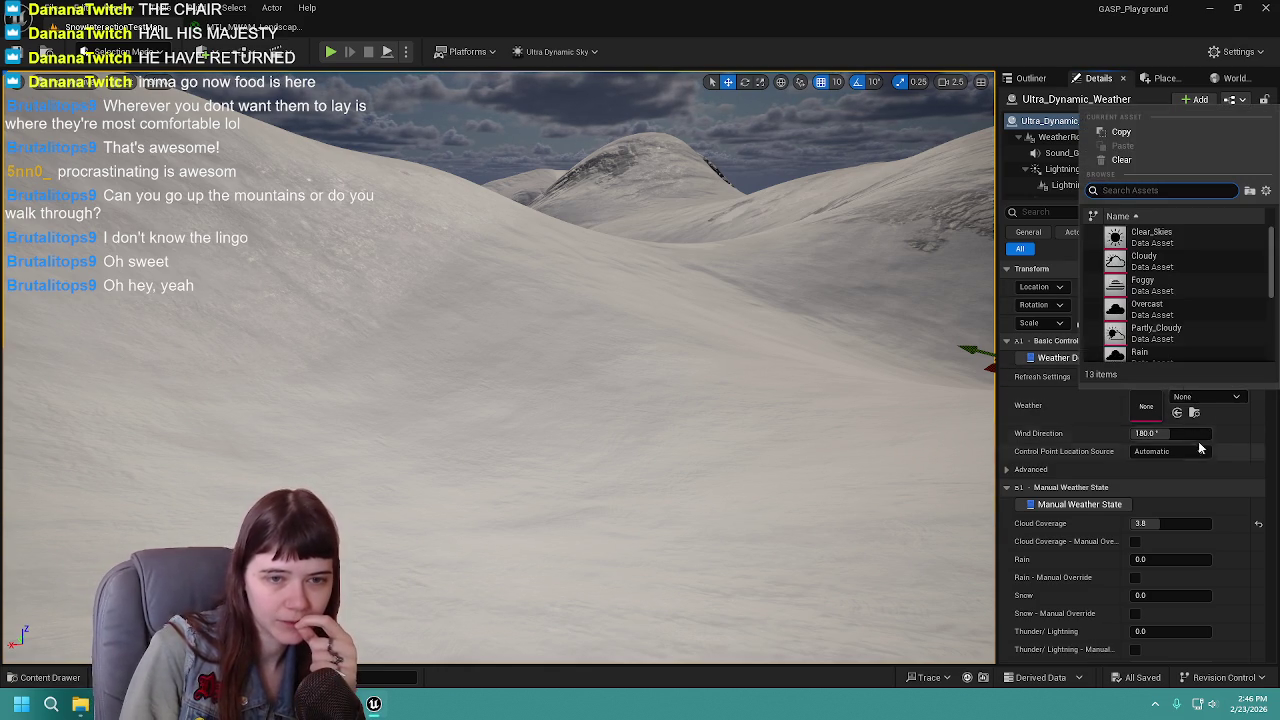
scroll(1157, 310, "down", 5)
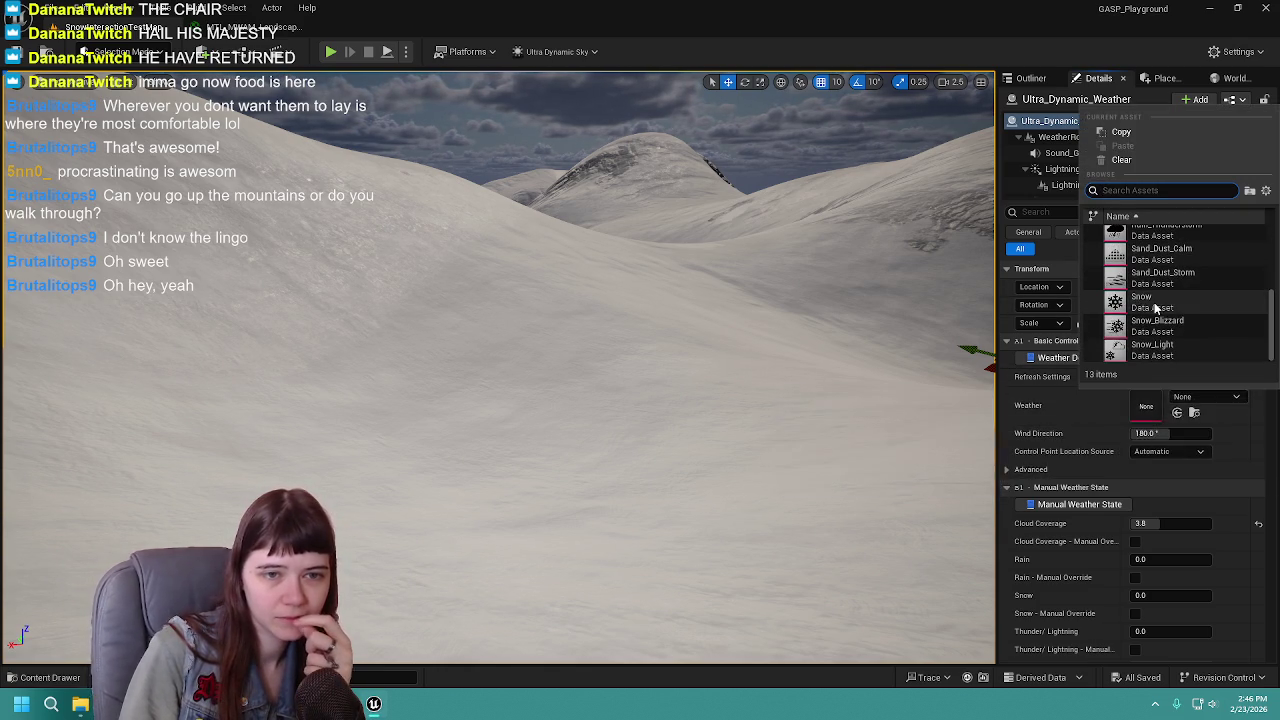
key("Escape")
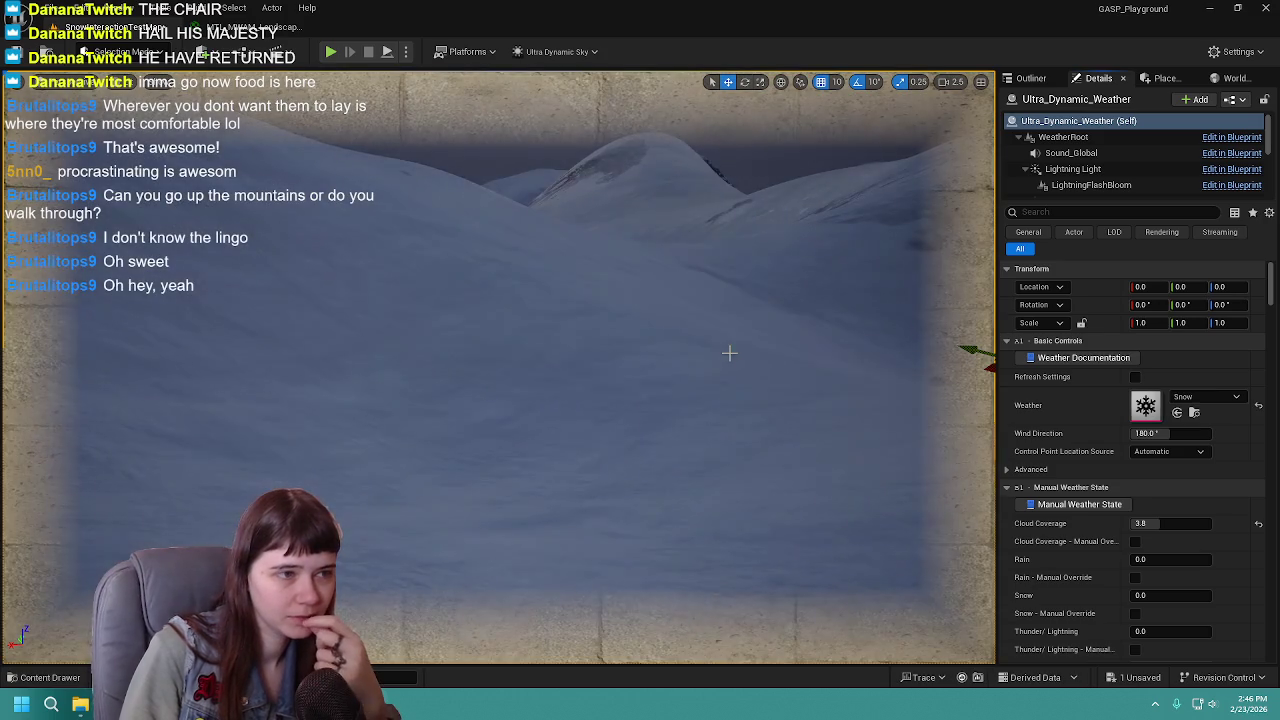
Step: Frame the snowy hills, save the level, and return to the landscape material instance
key("f")
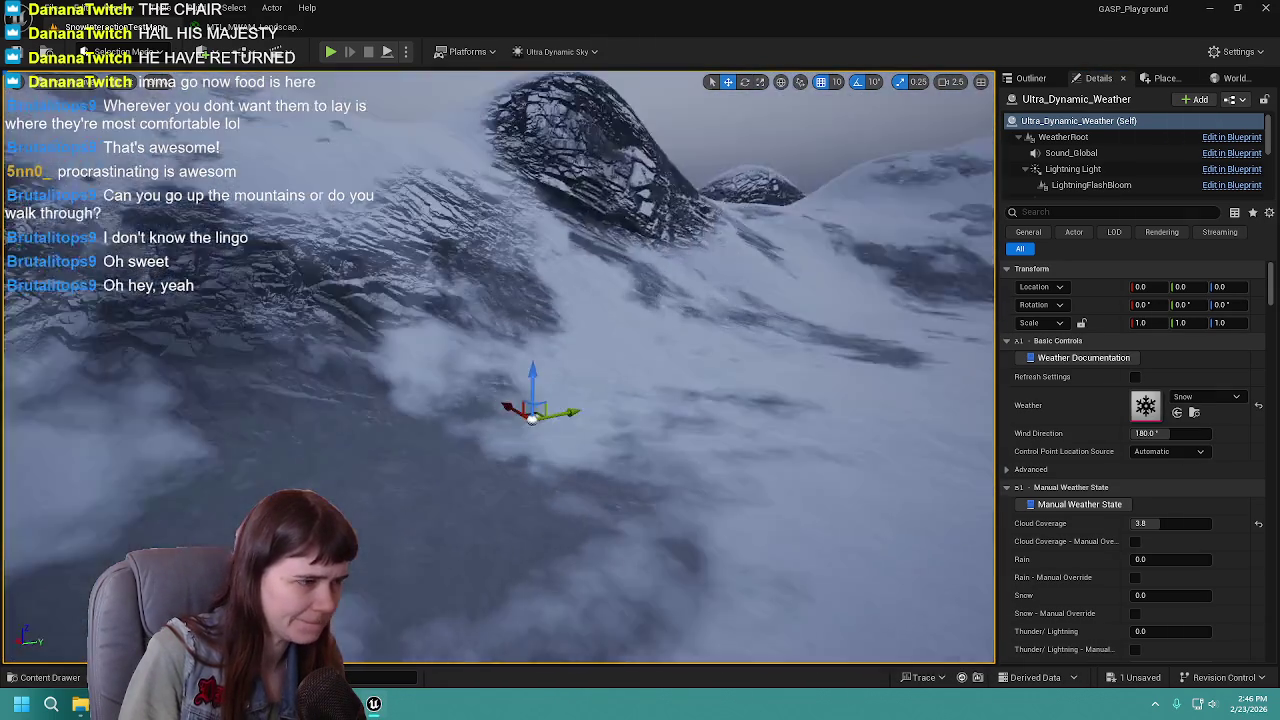
key("ctrl+s")
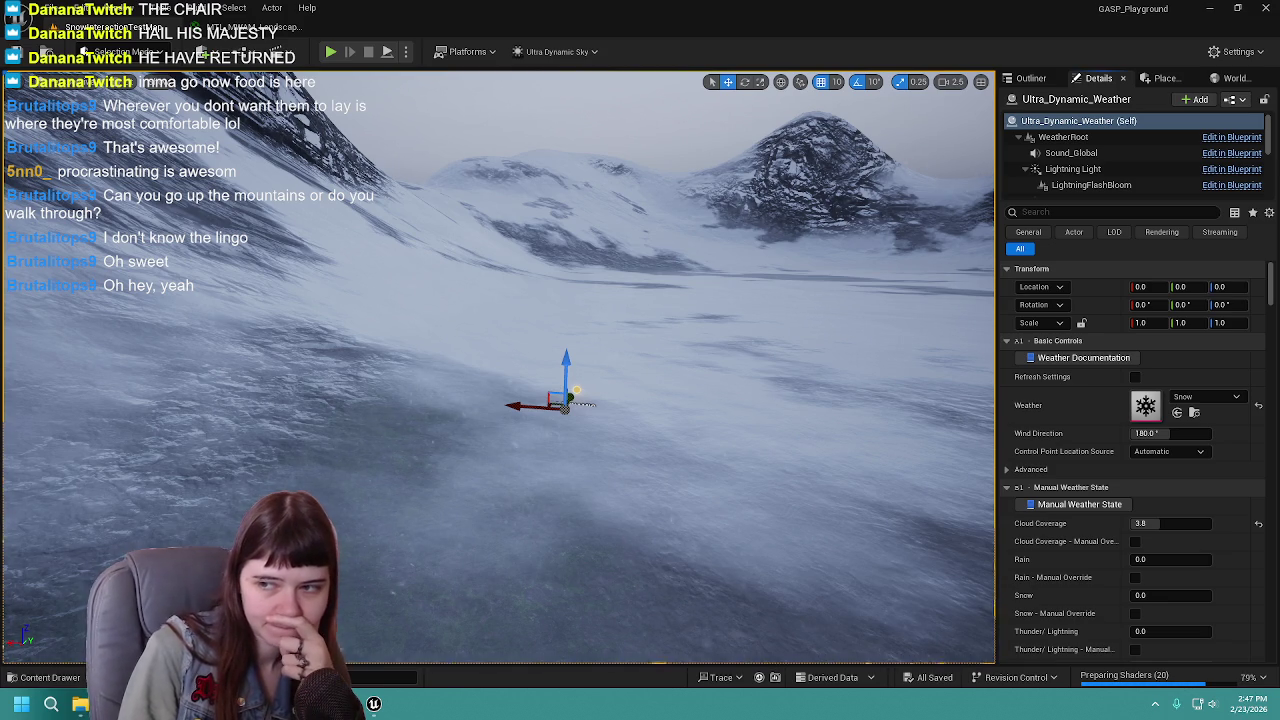
left_click(250, 27)
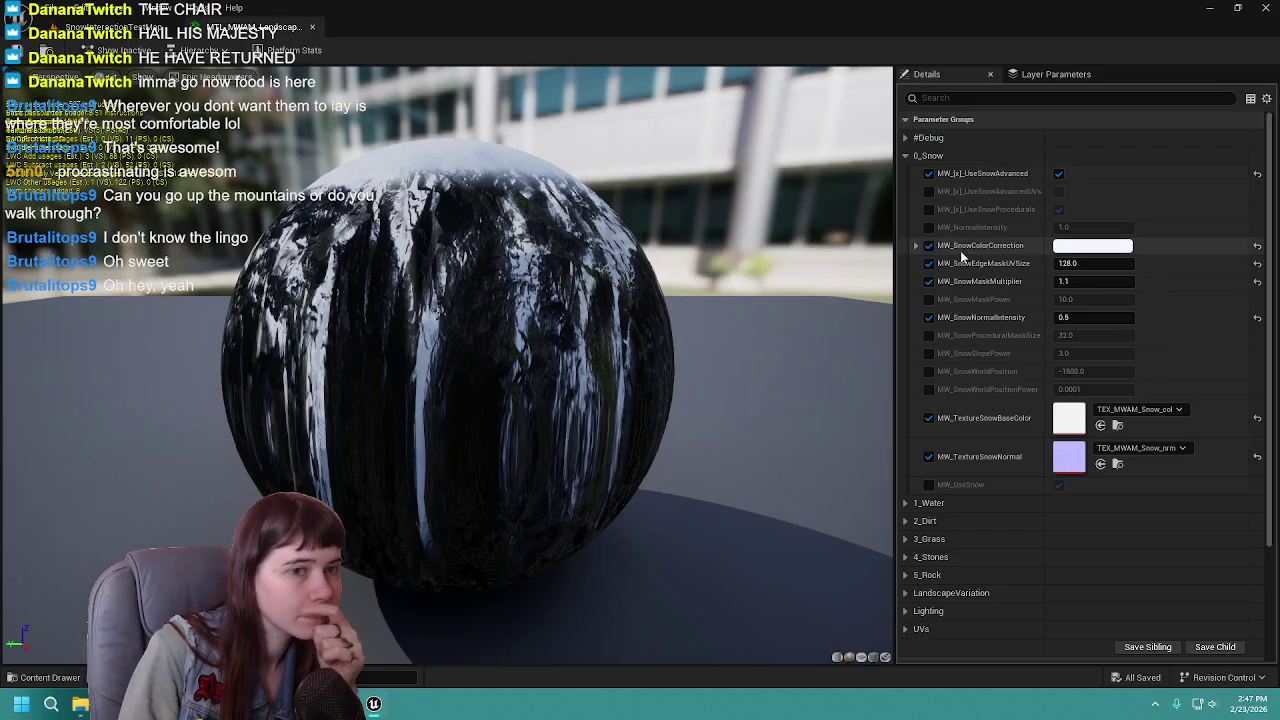
Step: Open parent MTL_MWAM_AutoMaterial_MASTER and drag its output node to the upper right, then show the Content Drawer
scroll(1073, 467, "down", 5)
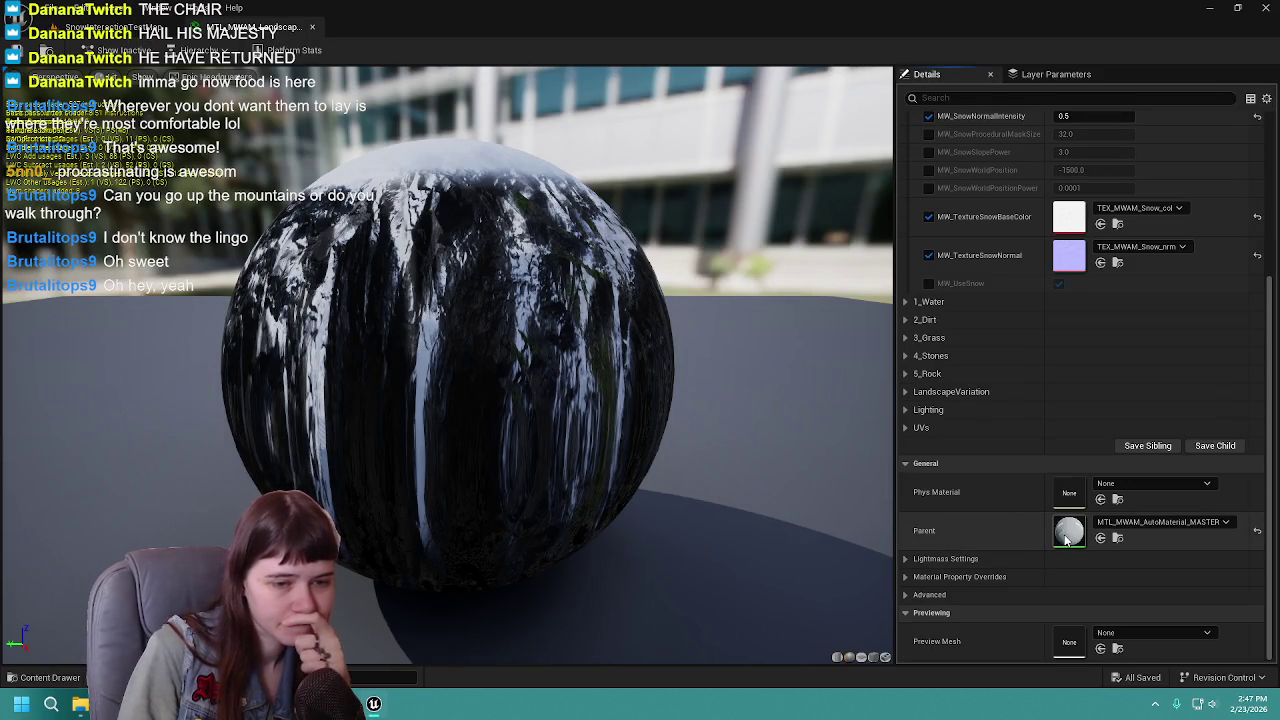
double_click(1068, 533)
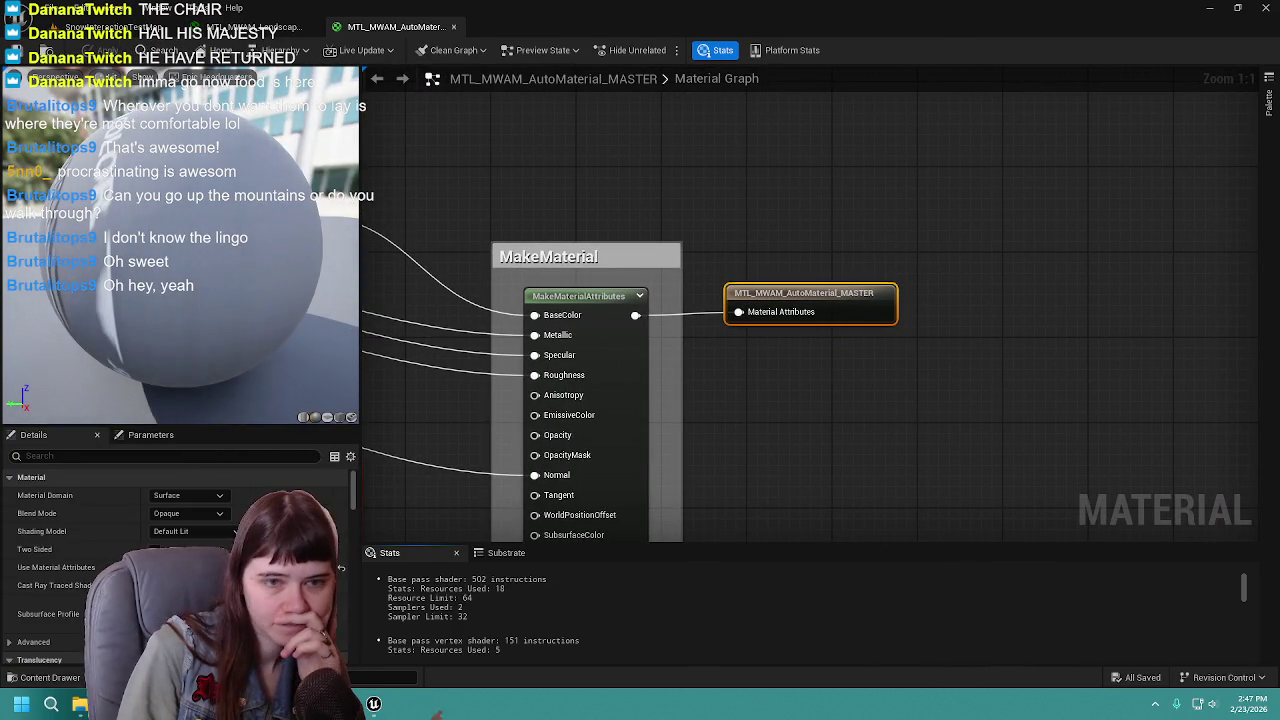
scroll(740, 307, "down", 8)
scroll(740, 307, "up", 4)
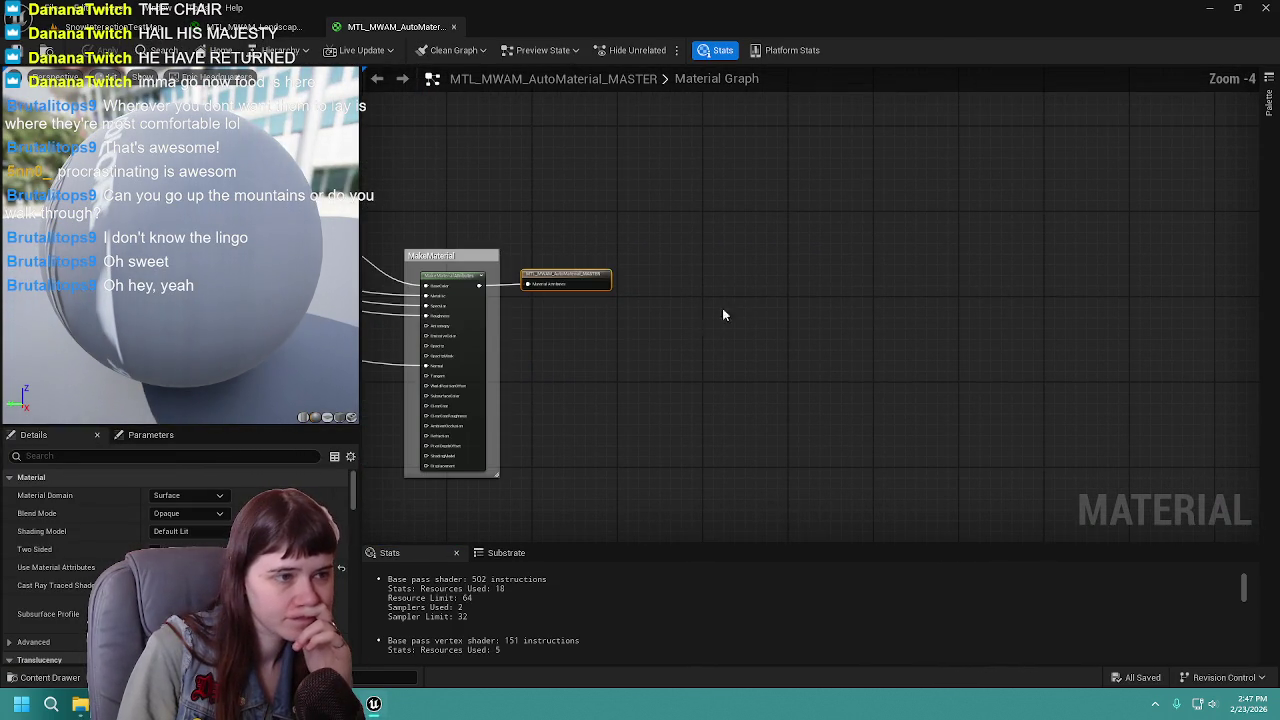
mouse_move(574, 281)
left_mouse_down()
mouse_move(1124, 268)
mouse_move(1159, 225)
mouse_move(1110, 218)
mouse_move(1182, 222)
left_mouse_up()
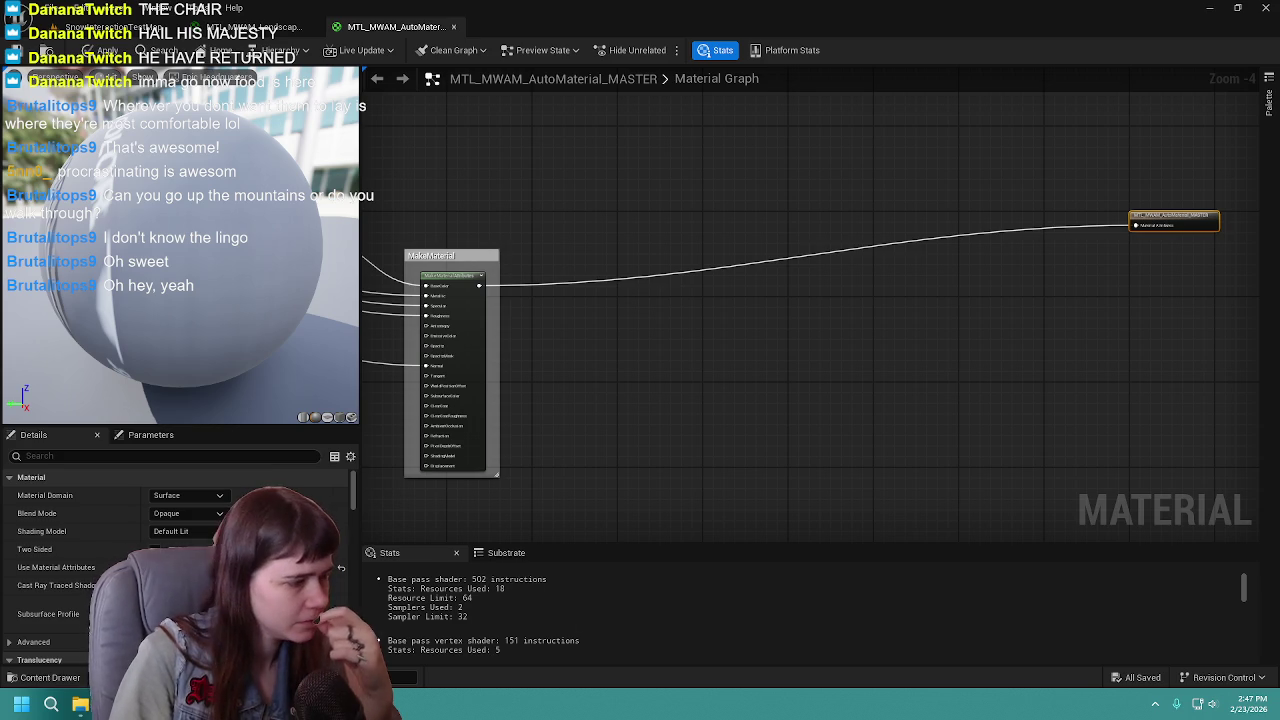
key("ctrl+space")
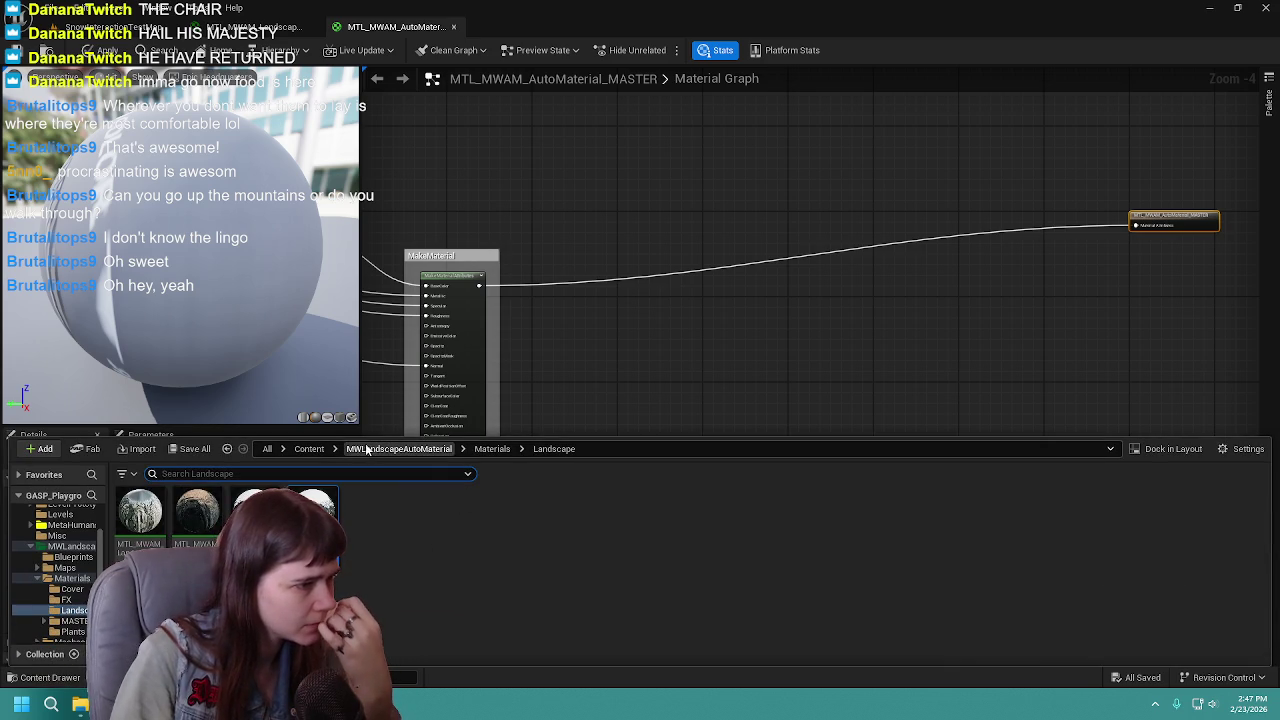
Step: Open Landscape_Example from Content > UltraDynamicSky > Maps > DemoMaterials
left_click(310, 449)
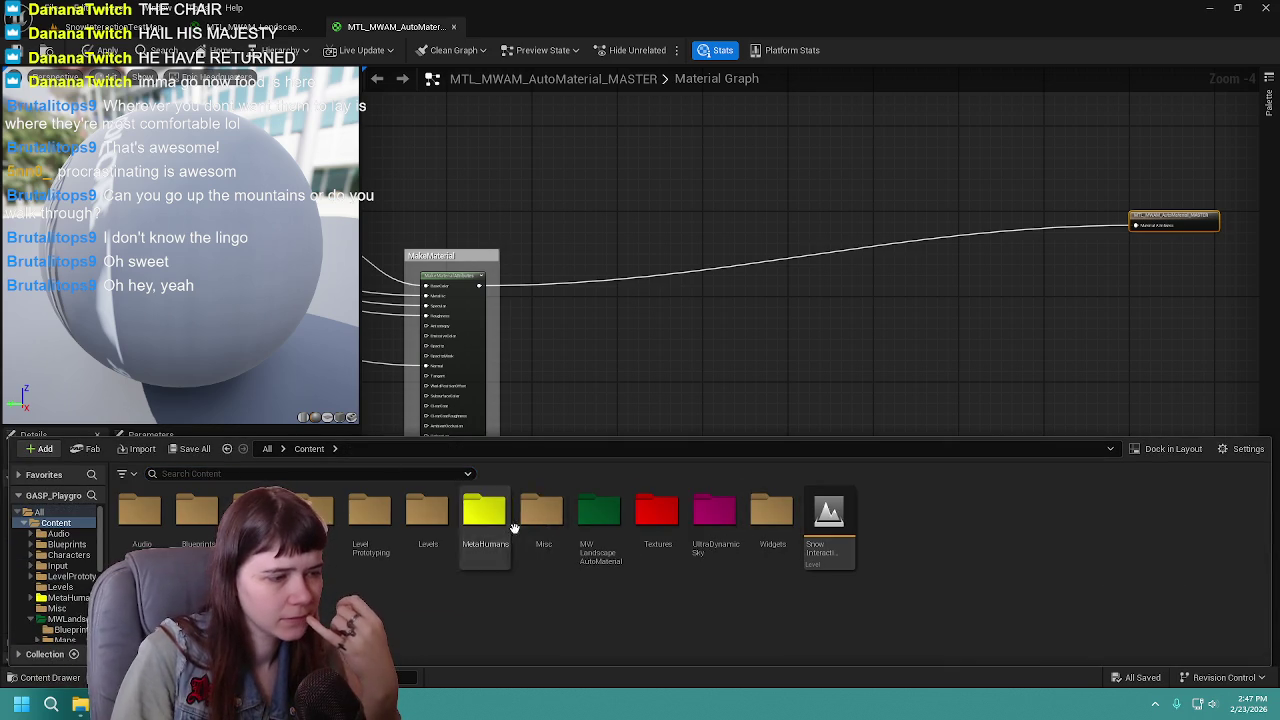
double_click(708, 528)
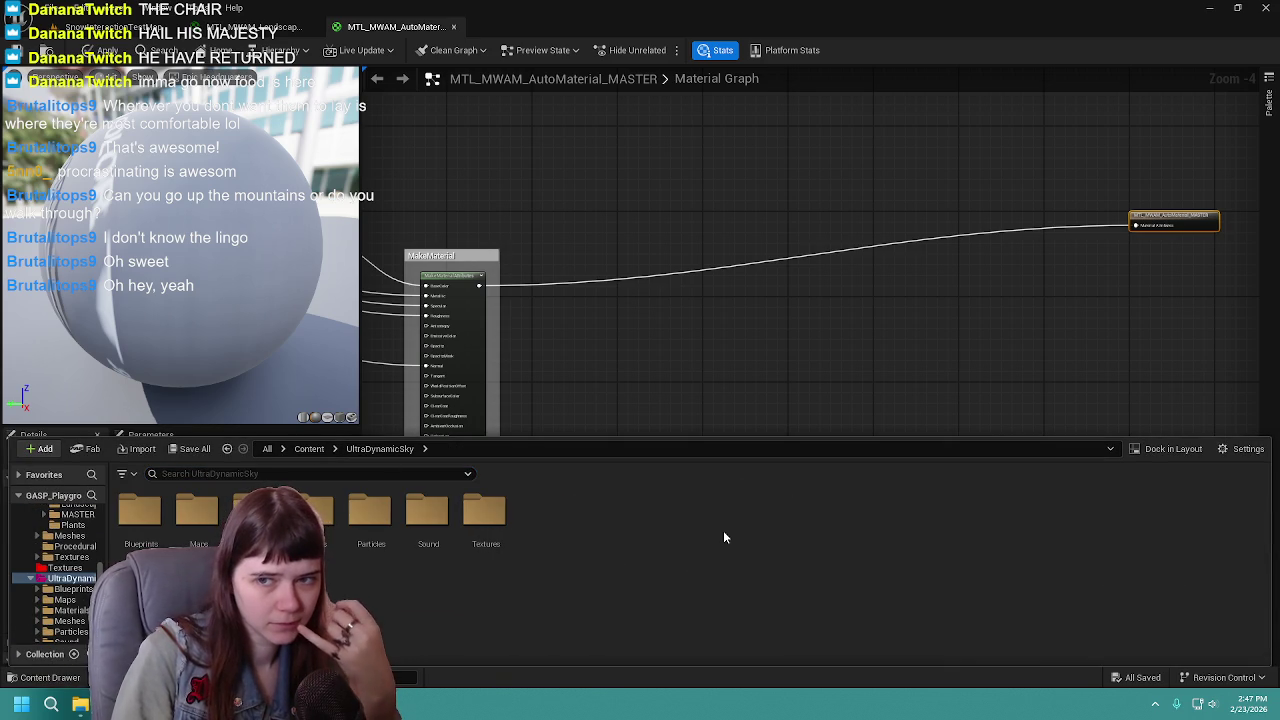
double_click(197, 512)
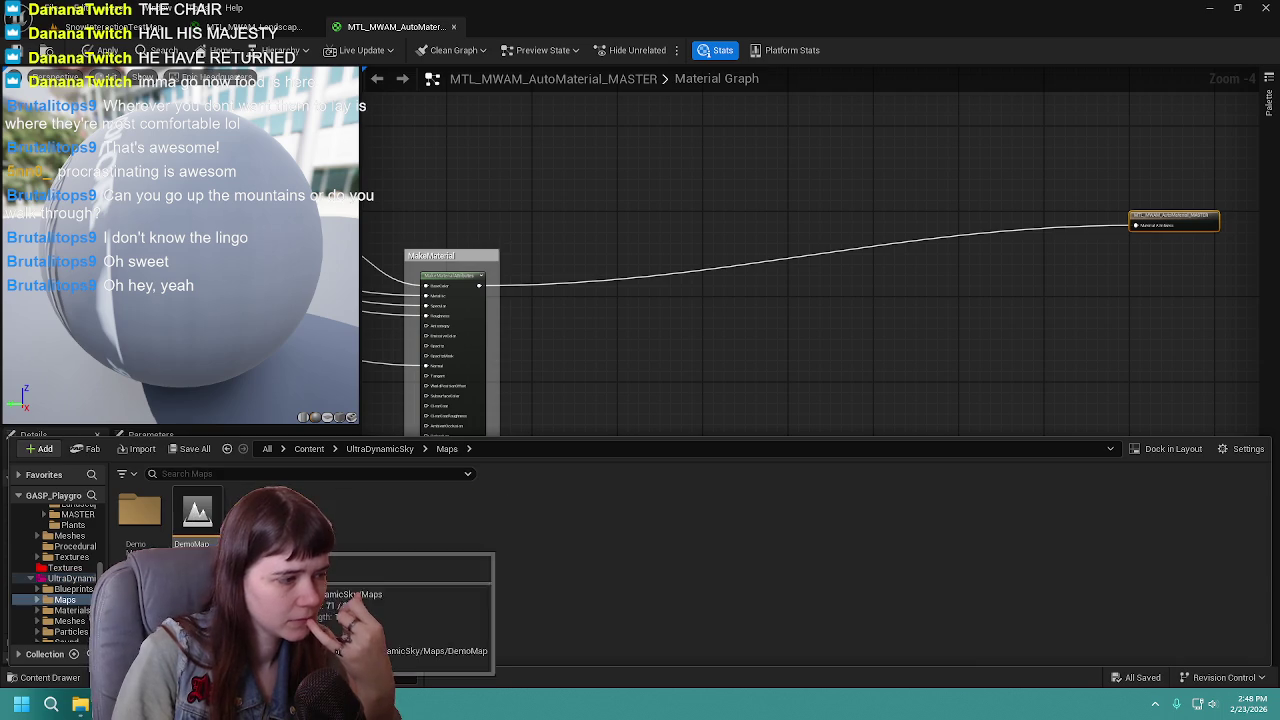
double_click(150, 518)
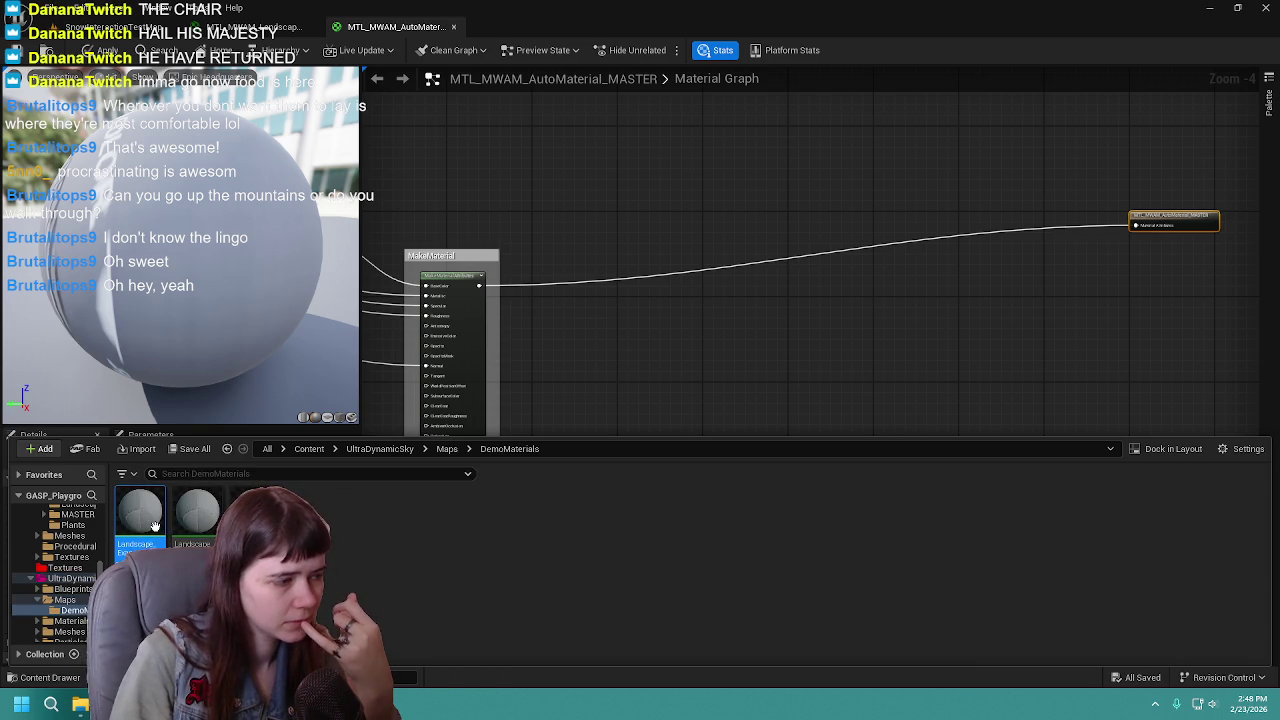
left_click(669, 195)
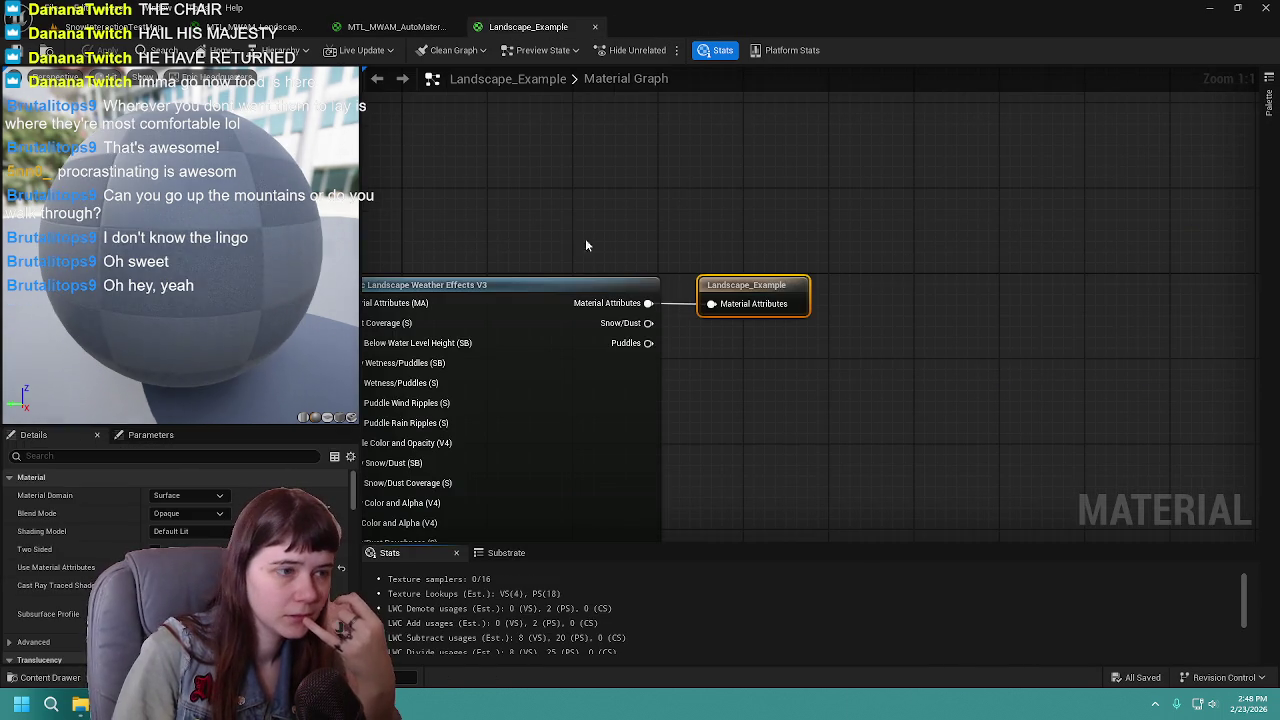
Step: Pan the Landscape_Example graph to show the weather effects and output nodes
scroll(586, 245, "down", 4)
scroll(808, 260, "up", 1)
mouse_move(950, 293)
left_mouse_down()
mouse_move(932, 261)
mouse_move(909, 286)
mouse_move(875, 278)
mouse_move(890, 282)
left_mouse_up()
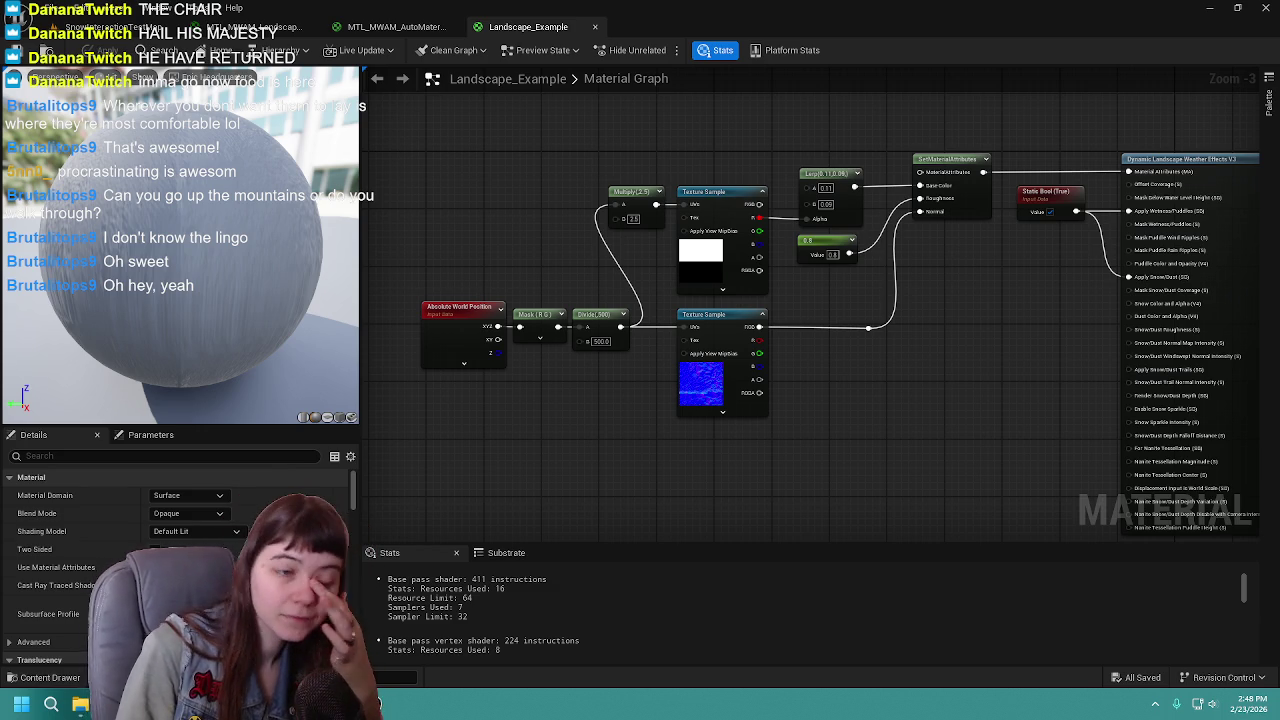
mouse_move(968, 389)
left_mouse_down()
mouse_move(820, 289)
mouse_move(863, 332)
mouse_move(594, 349)
mouse_move(509, 368)
mouse_move(1035, 364)
mouse_move(1065, 386)
left_mouse_up()
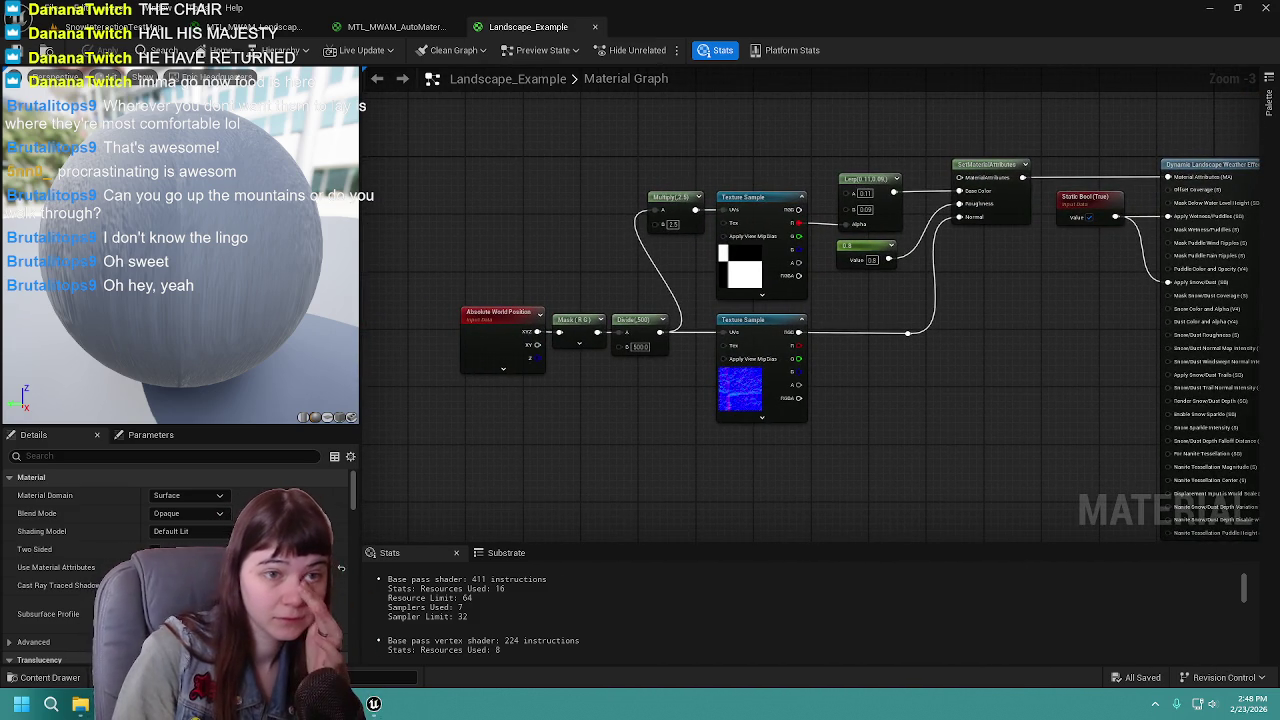
Step: Box-select the Static Bool and Dynamic Landscape Weather Effects V3 nodes in Landscape_Example
left_click_drag(1052, 292, 781, 278)
mouse_move(772, 117)
left_mouse_down()
mouse_move(960, 300)
mouse_move(978, 378)
left_mouse_up()
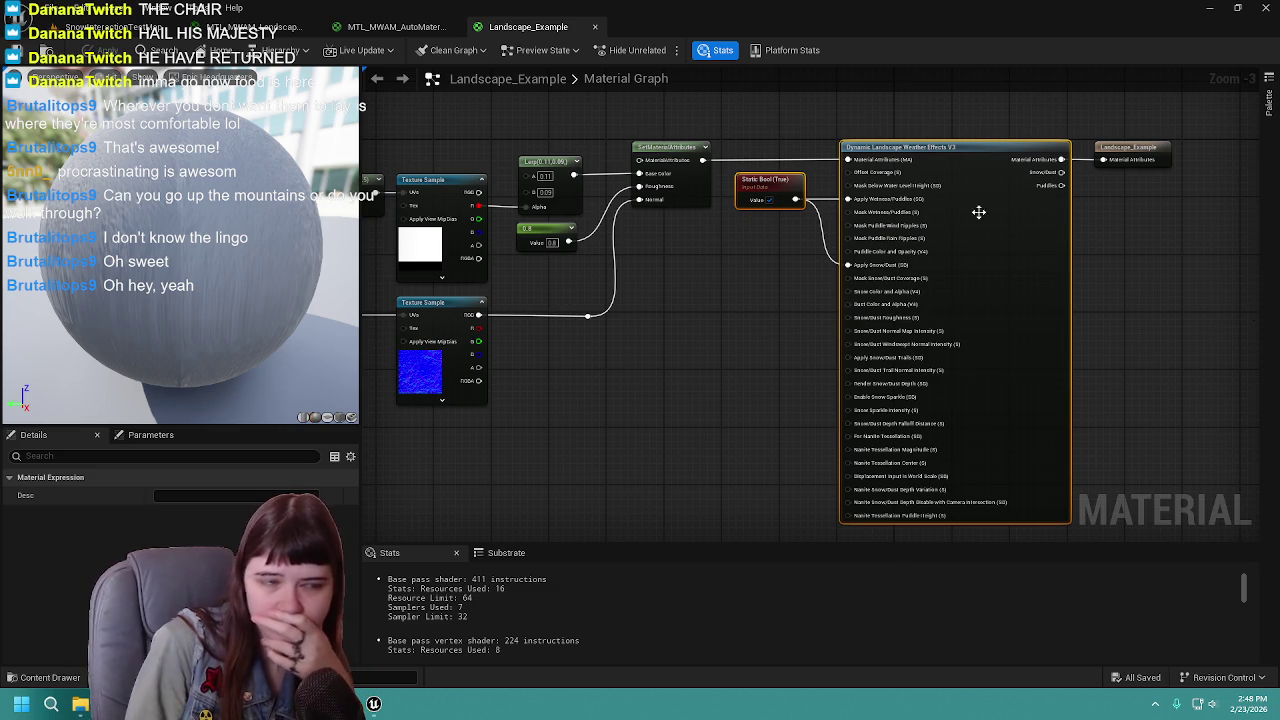
left_click_drag(743, 121, 868, 258)
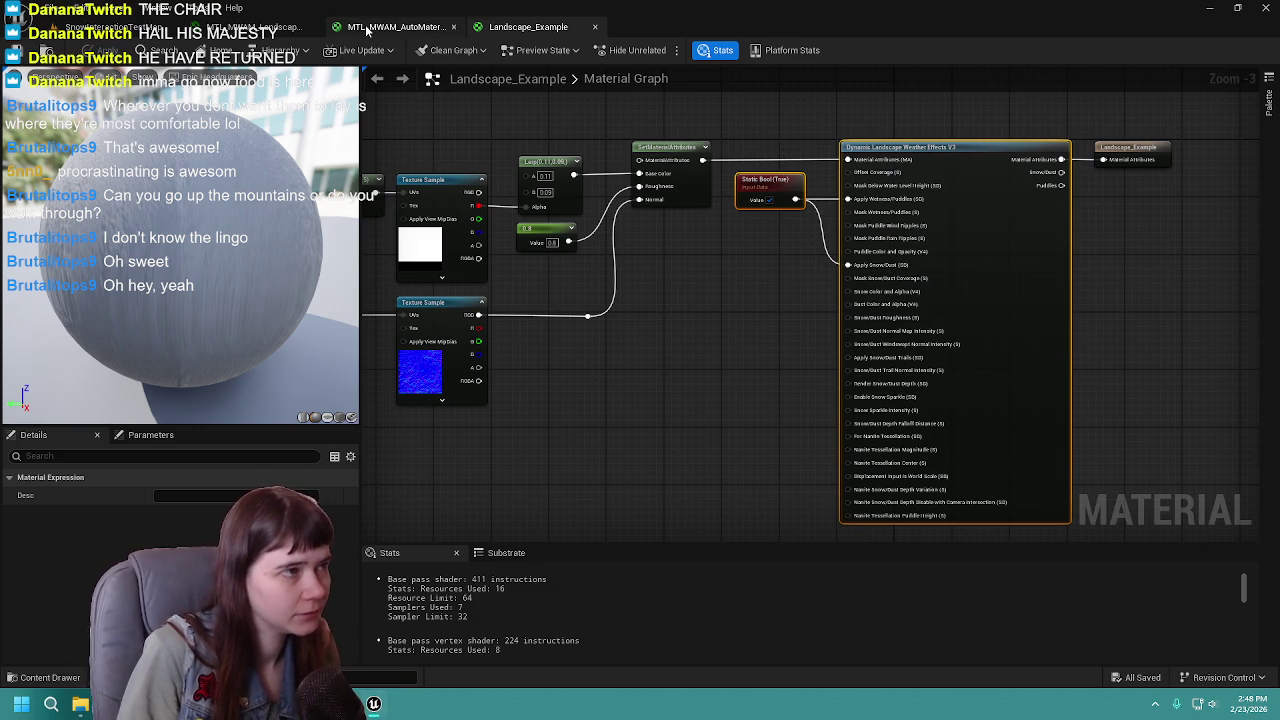
Step: Paste the copied weather nodes into the master material near the output wire
left_click(395, 27)
key("ctrl+v")
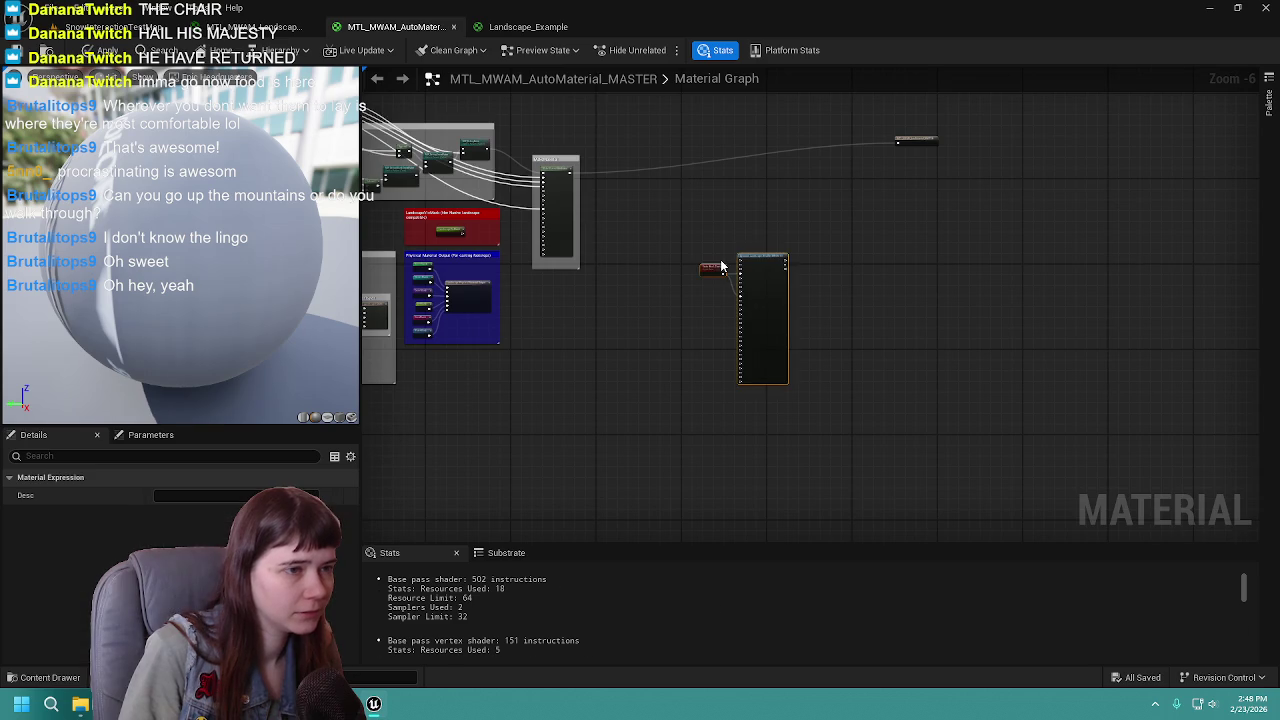
scroll(714, 220, "up", 2)
scroll(865, 330, "down", 1)
mouse_move(885, 344)
left_mouse_down()
mouse_move(912, 342)
mouse_move(880, 166)
mouse_move(827, 178)
left_mouse_up()
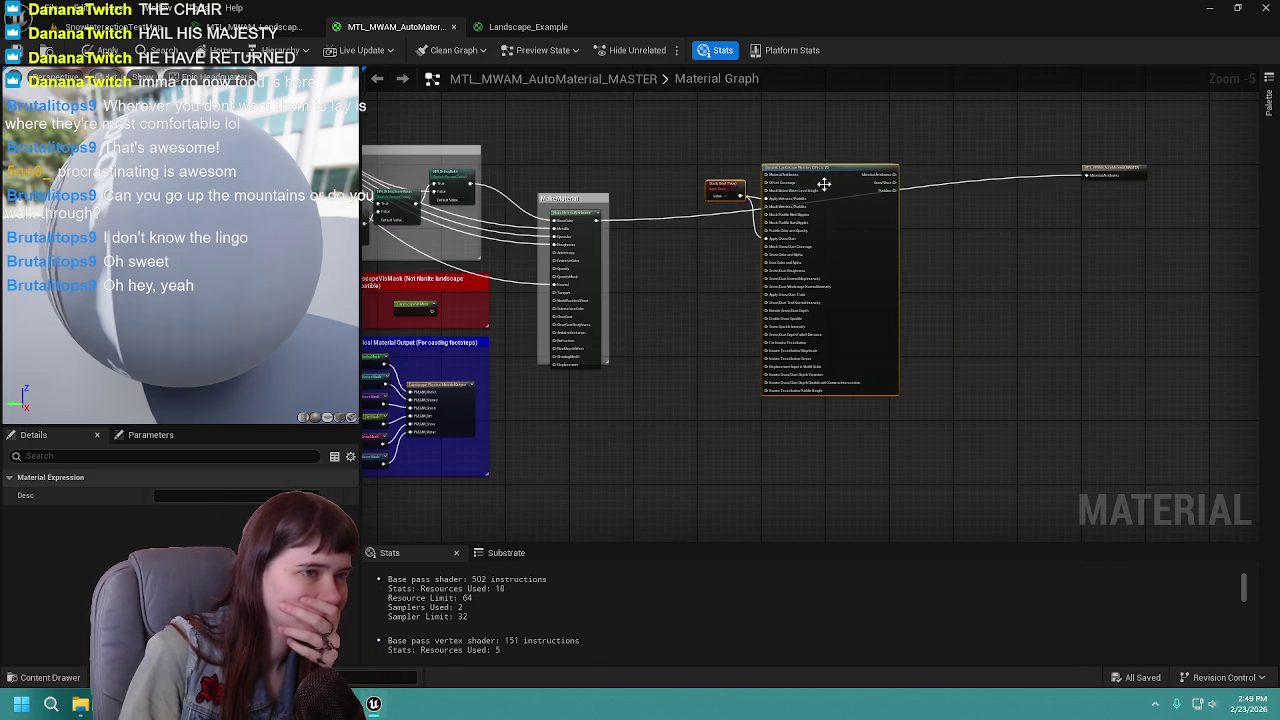
scroll(827, 178, "up", 1)
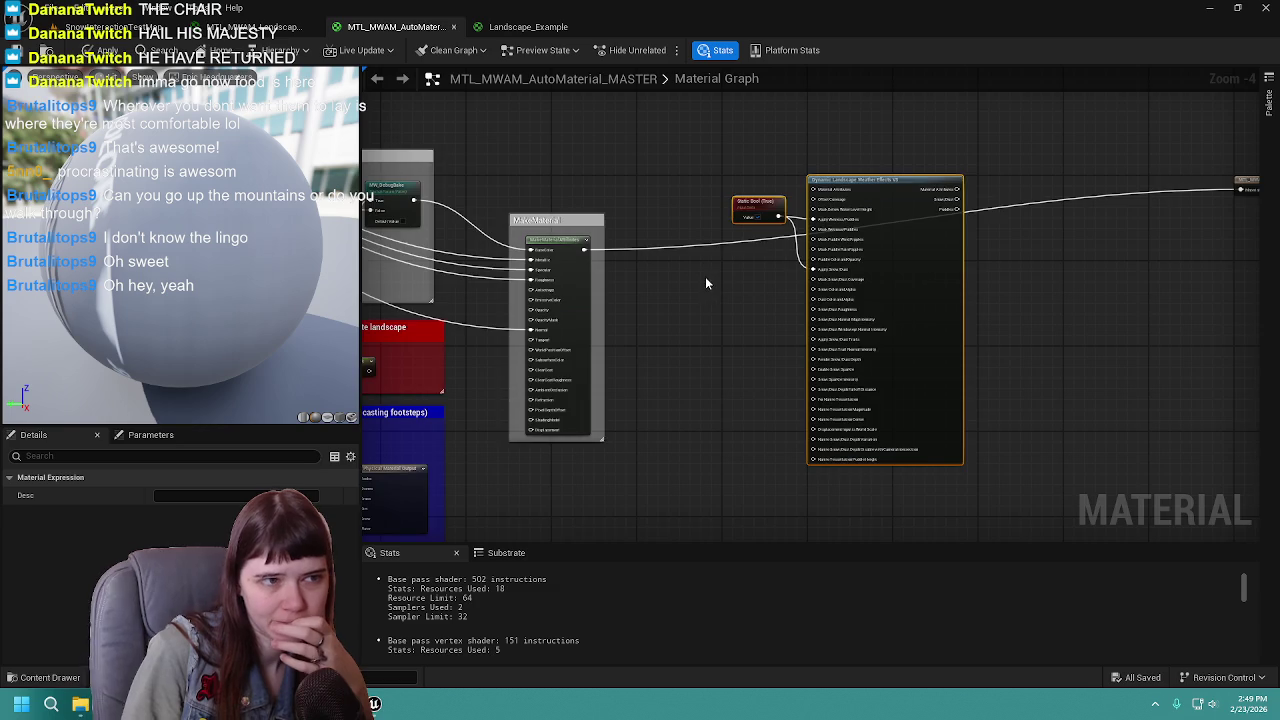
scroll(705, 276, "up", 1)
Step: Move the pasted Static Bool node down-left, then return to the Landscape_Example graph
left_click(770, 182)
mouse_move(770, 182)
left_mouse_down()
mouse_move(764, 164)
mouse_move(732, 260)
mouse_move(703, 268)
left_mouse_up()
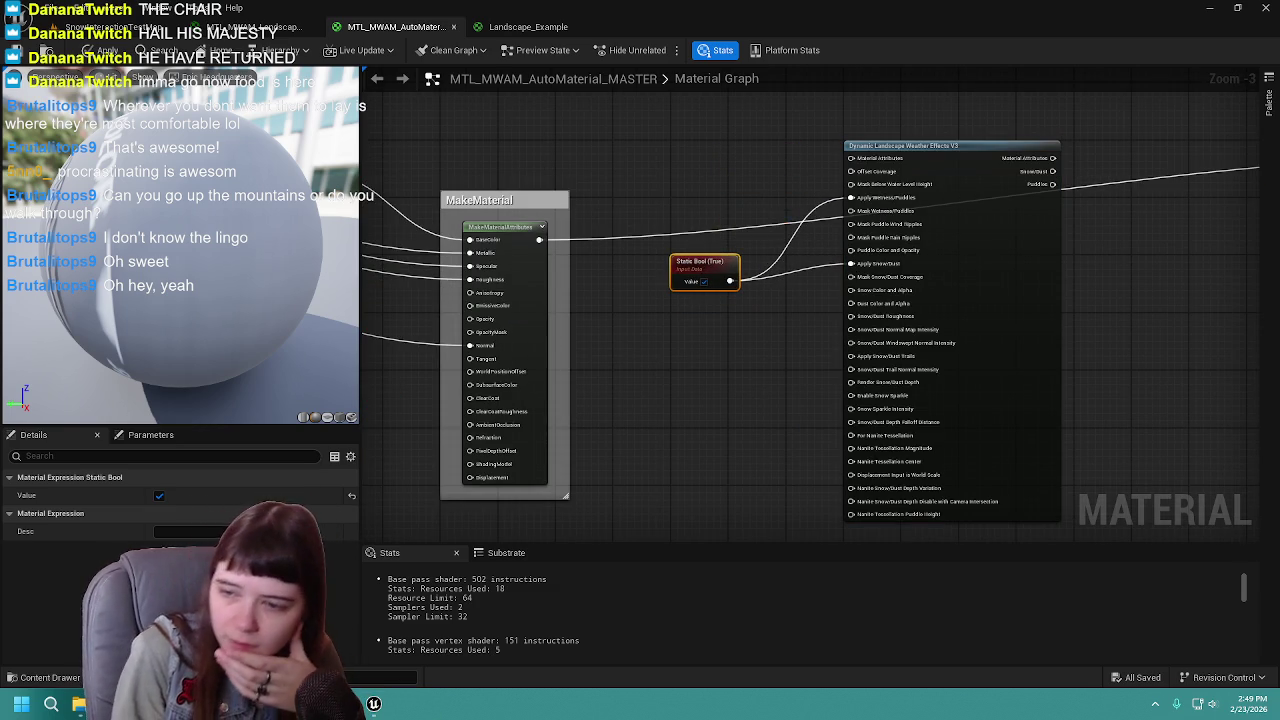
mouse_move(870, 365)
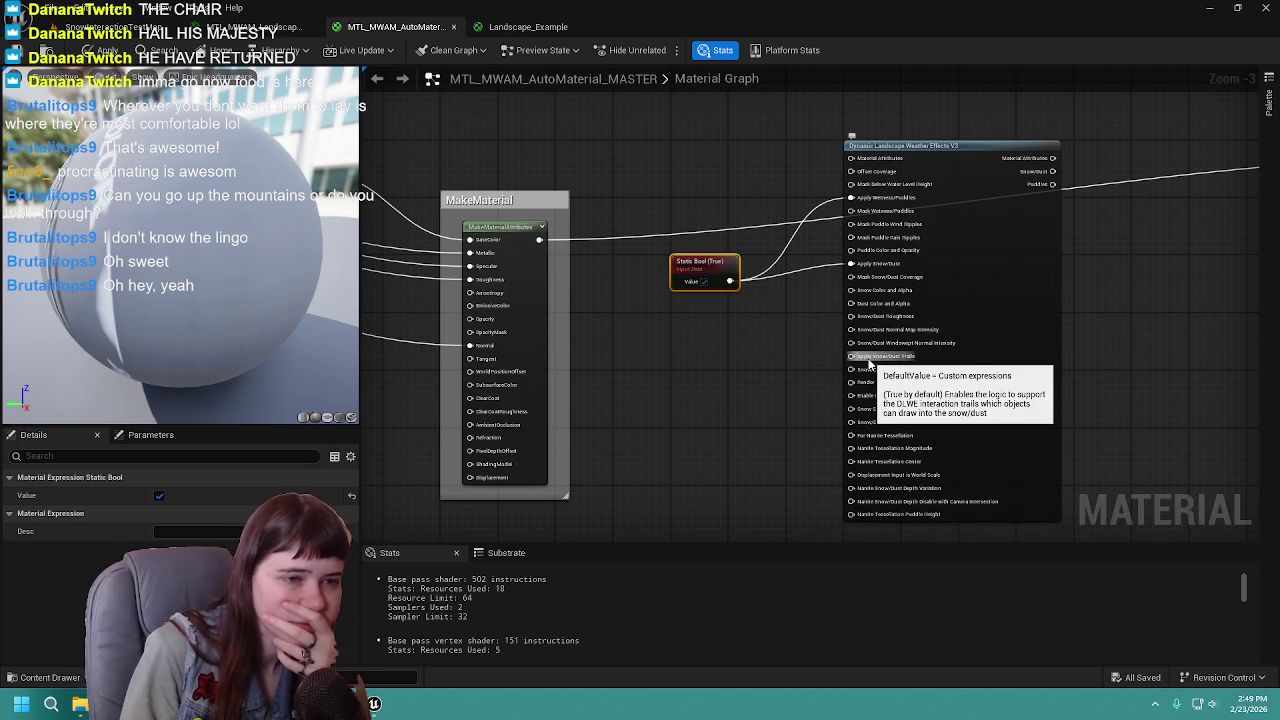
left_click(528, 26)
mouse_move(695, 394)
left_mouse_down()
mouse_move(858, 363)
mouse_move(757, 363)
mouse_move(774, 380)
mouse_move(929, 371)
mouse_move(800, 389)
left_mouse_up()
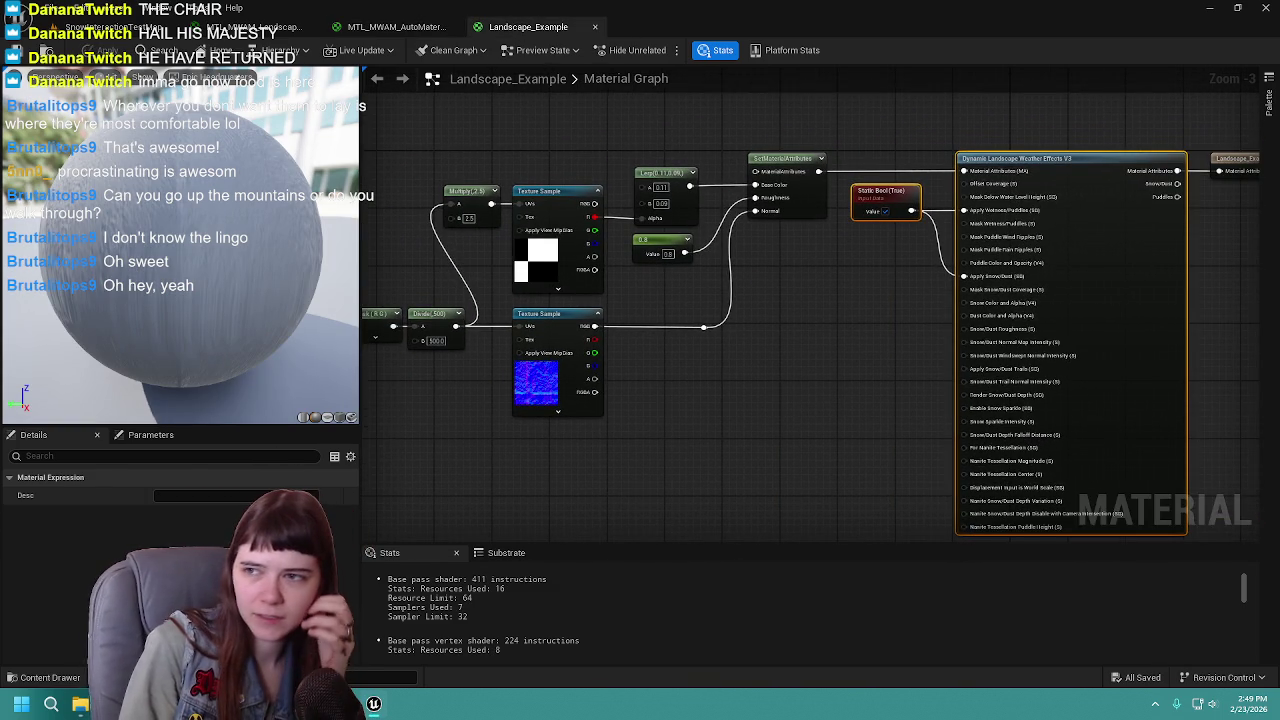
Step: Check the tutorial video, then bring the weather node into view in the MTL_MWAM_AutoMaterial_MASTER graph
key("alt+Tab")
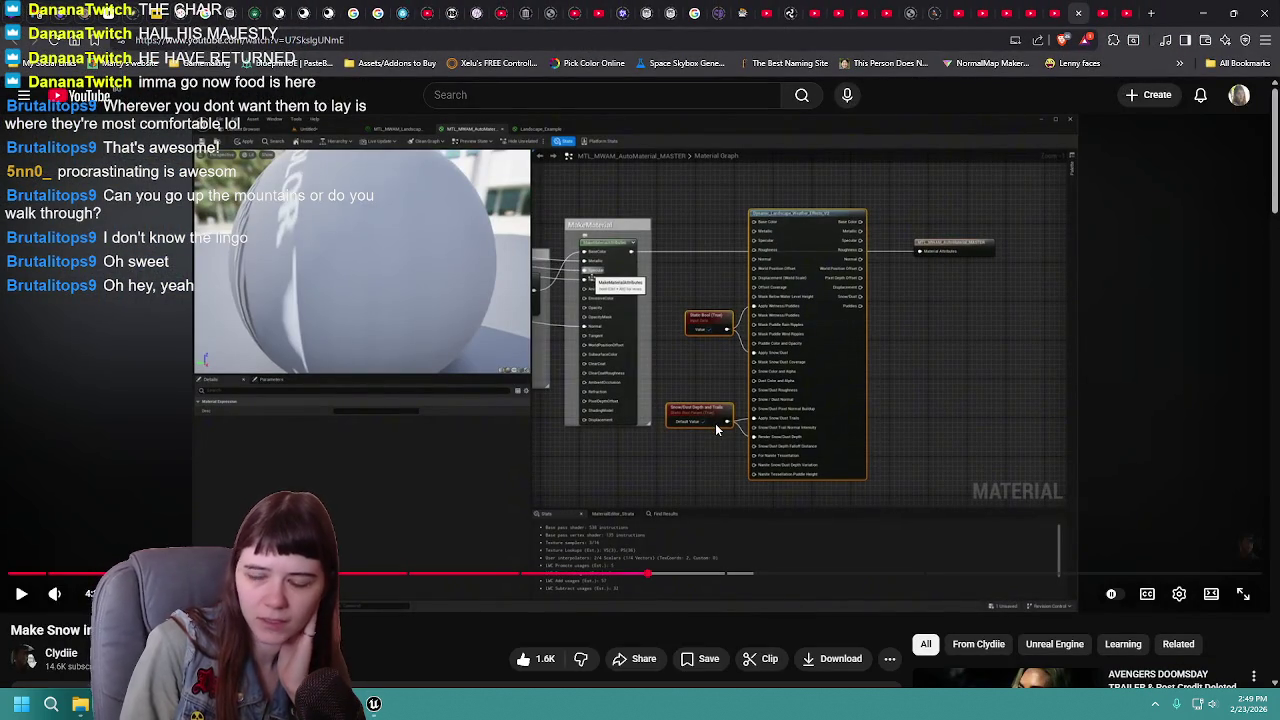
left_click_drag(1190, 13, 1203, 30)
left_click(1221, 19)
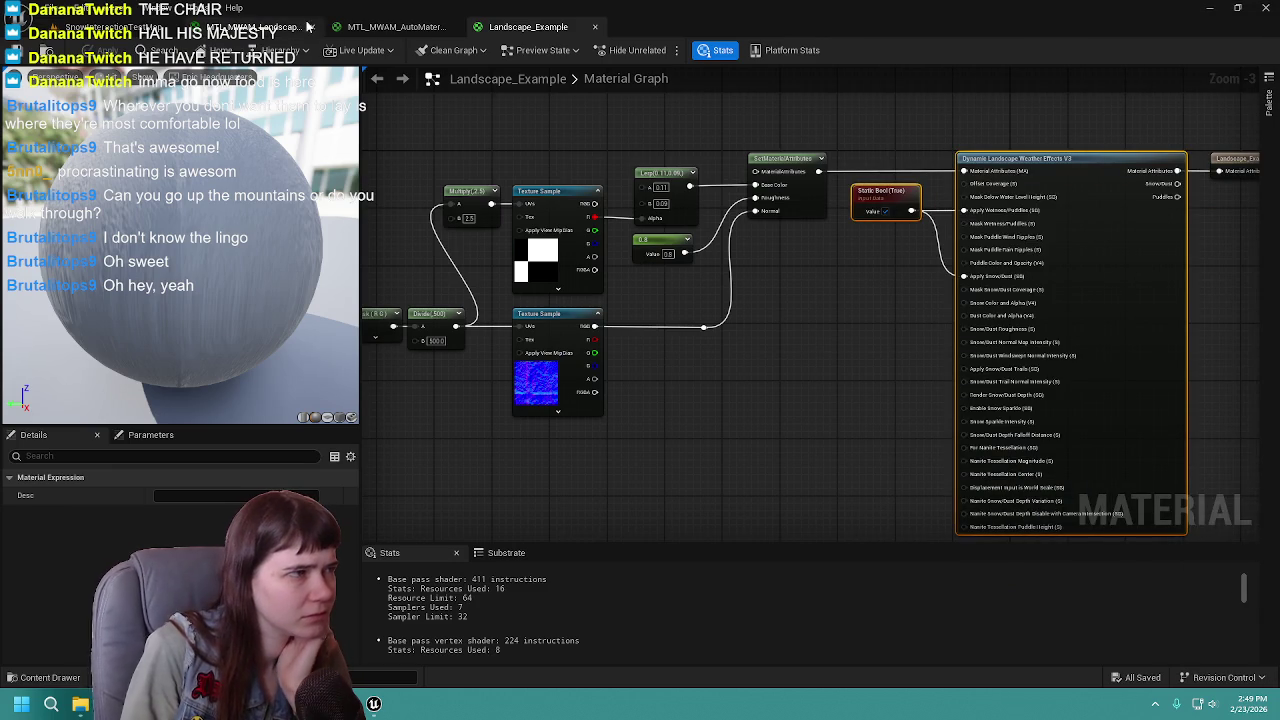
left_click(395, 27)
left_click(754, 404)
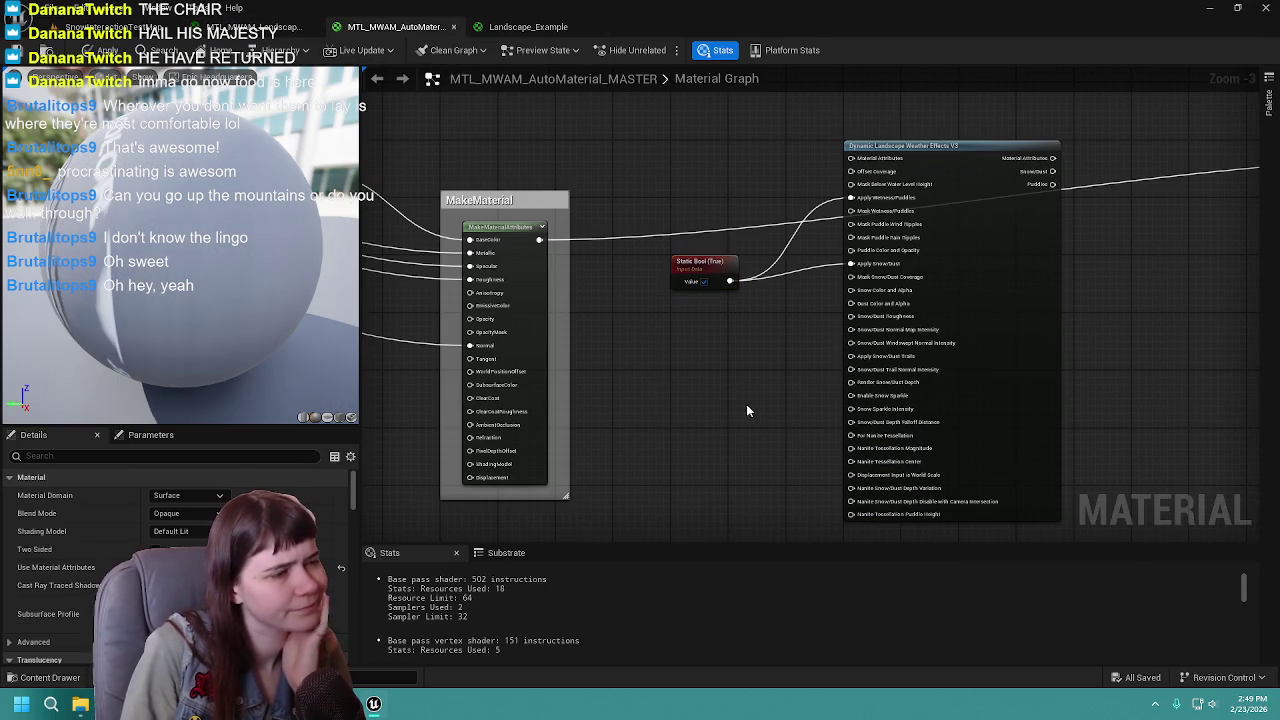
scroll(754, 404, "down", 1)
mouse_move(622, 377)
left_mouse_down()
mouse_move(865, 343)
mouse_move(1097, 213)
mouse_move(569, 341)
left_mouse_up()
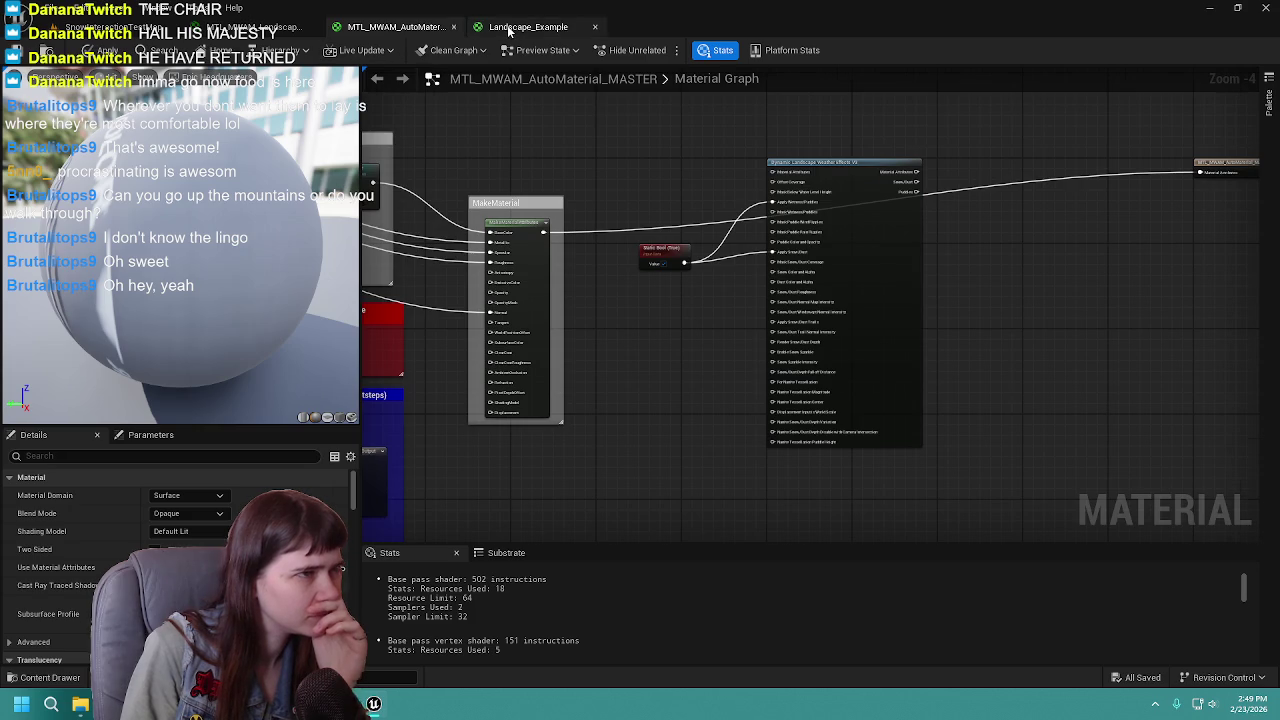
Step: Inspect the Landscape_Example material instance's Dynamic Landscape Weather Effect parameters, then close it
left_click(520, 27)
scroll(715, 330, "up", 1)
left_click_drag(708, 313, 630, 289)
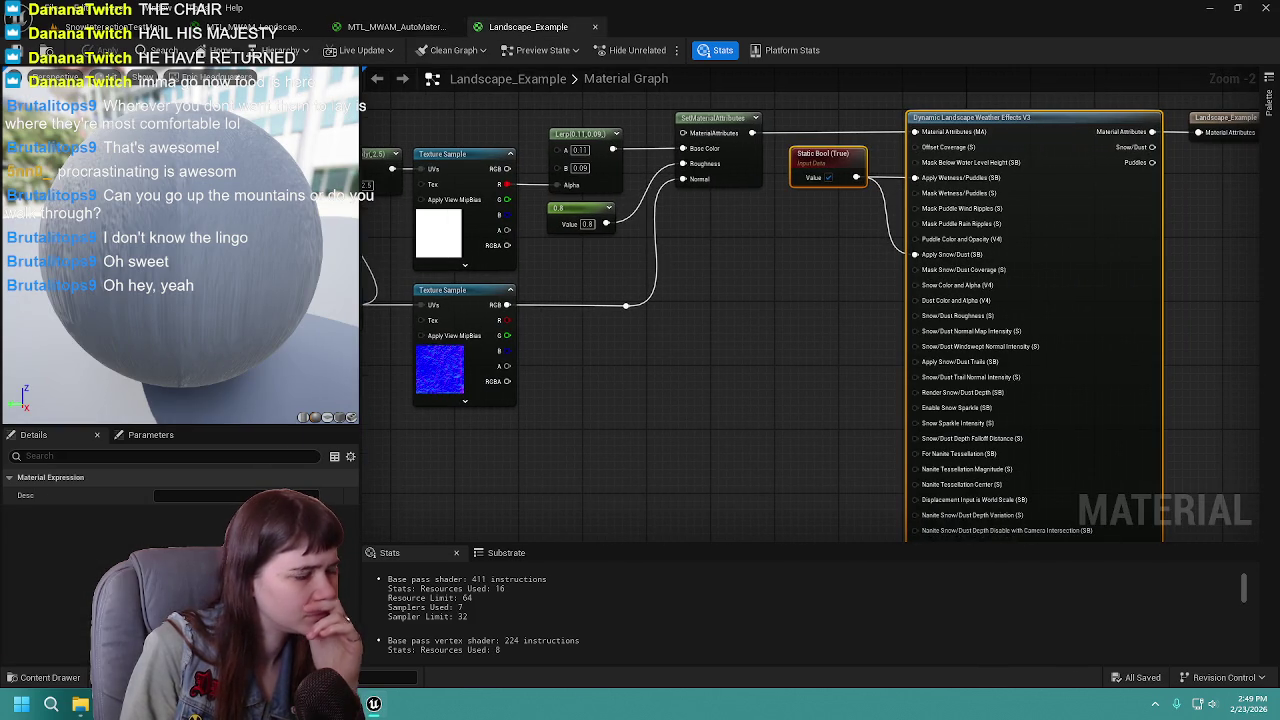
left_click(38, 677)
left_click(197, 512)
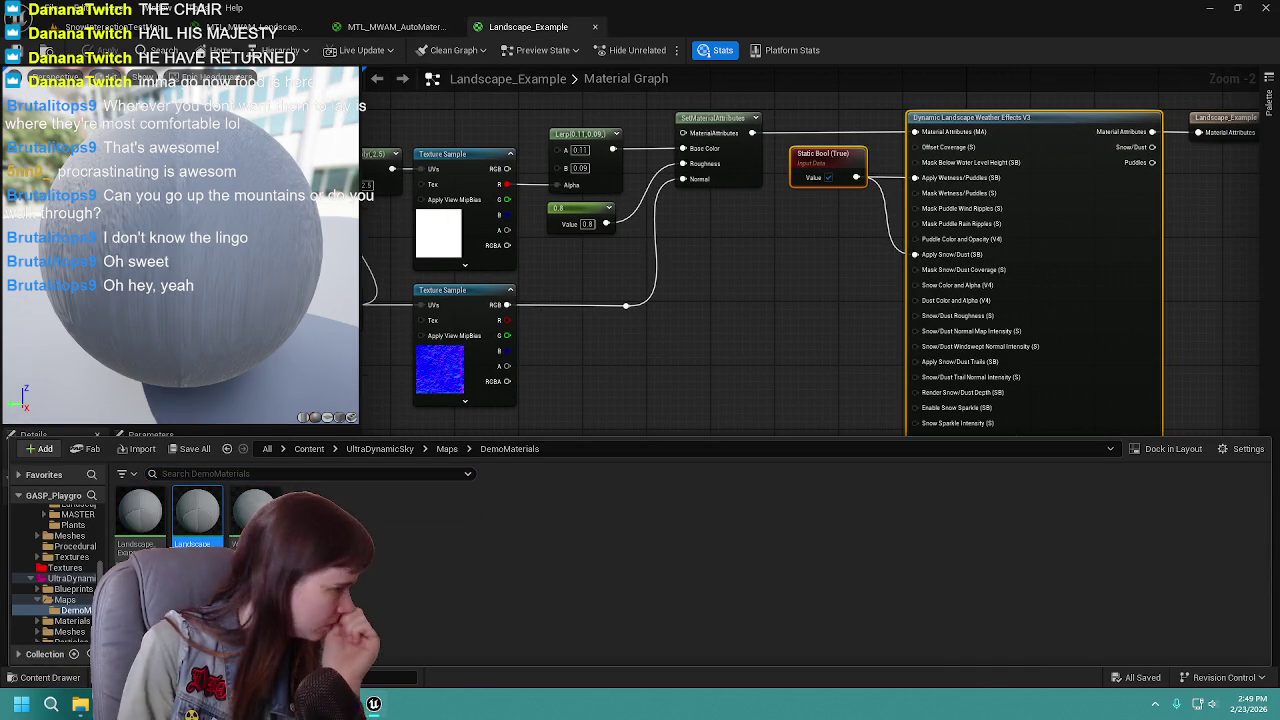
double_click(197, 512)
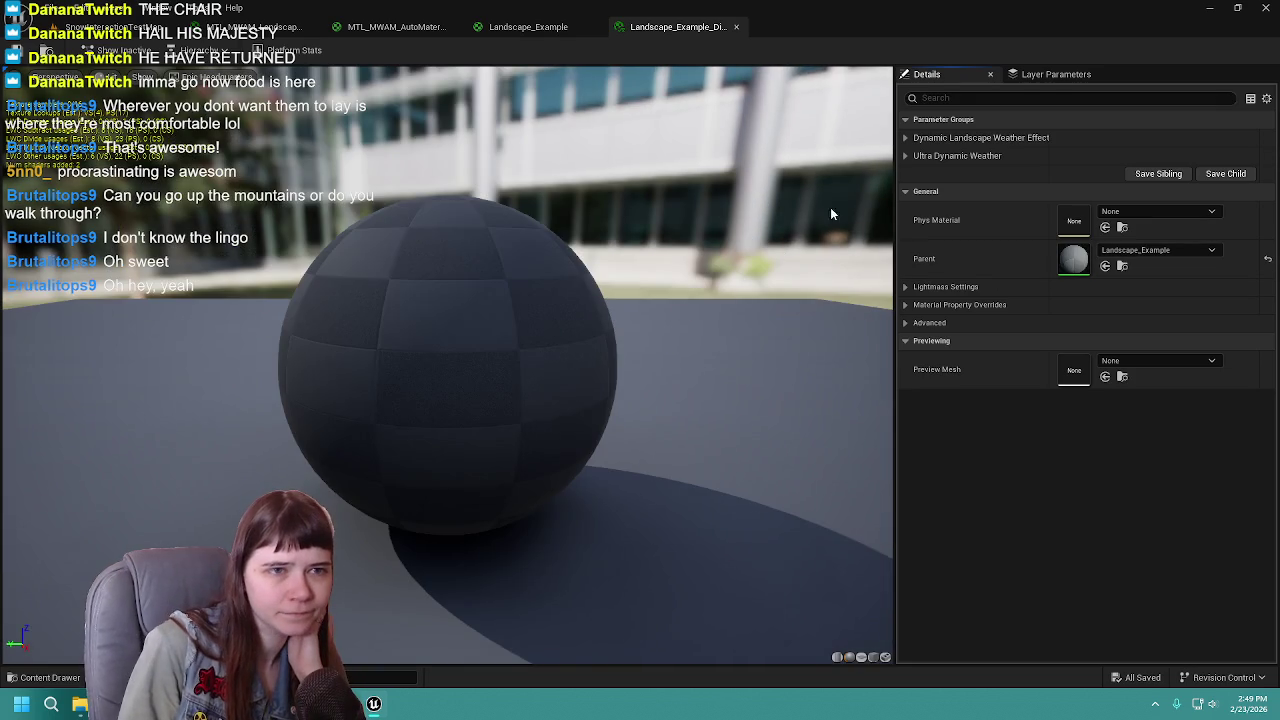
left_click(910, 138)
left_click(910, 138)
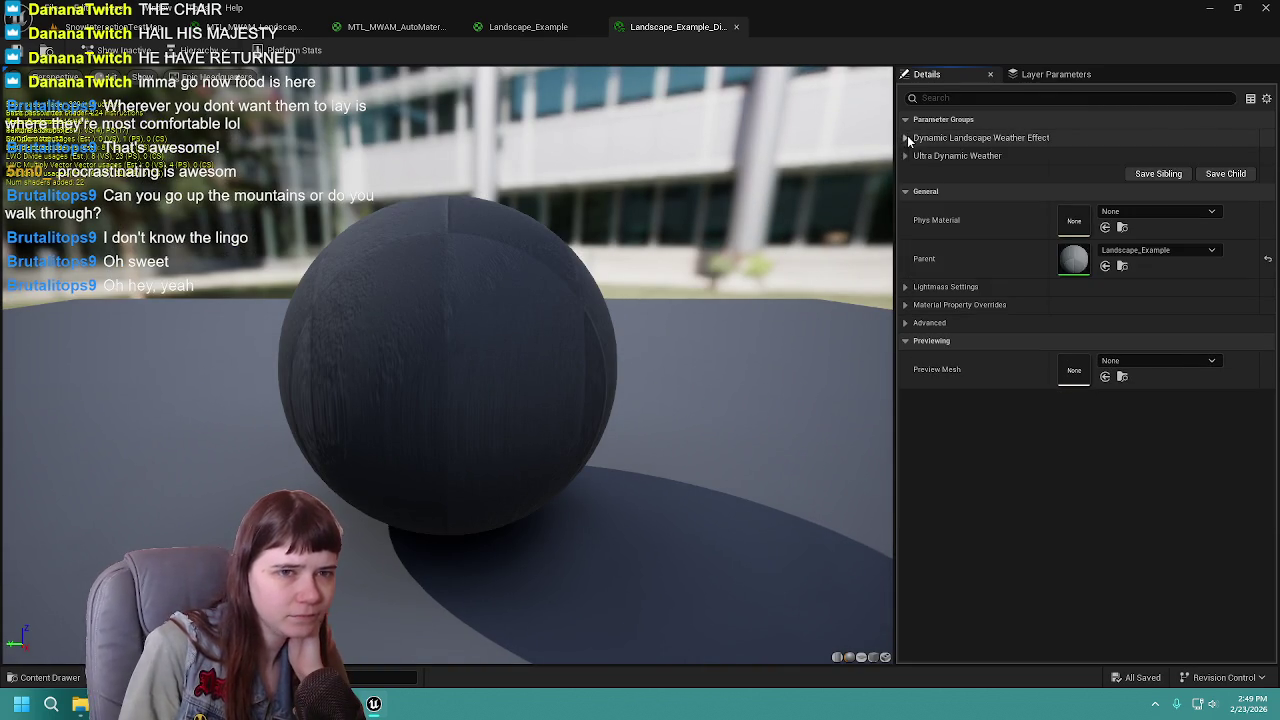
left_click(737, 27)
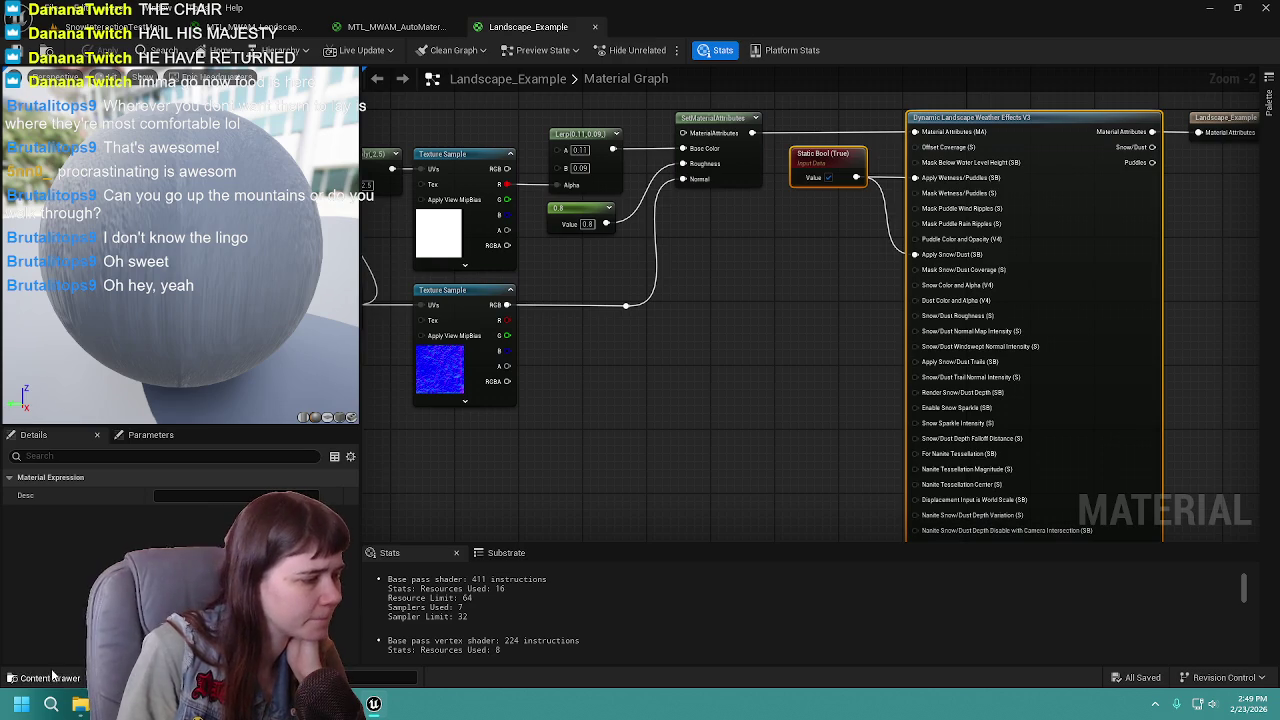
Step: Centre the weather node in the Landscape_Example graph, then return to the master material graph
left_click(45, 677)
left_click(734, 314)
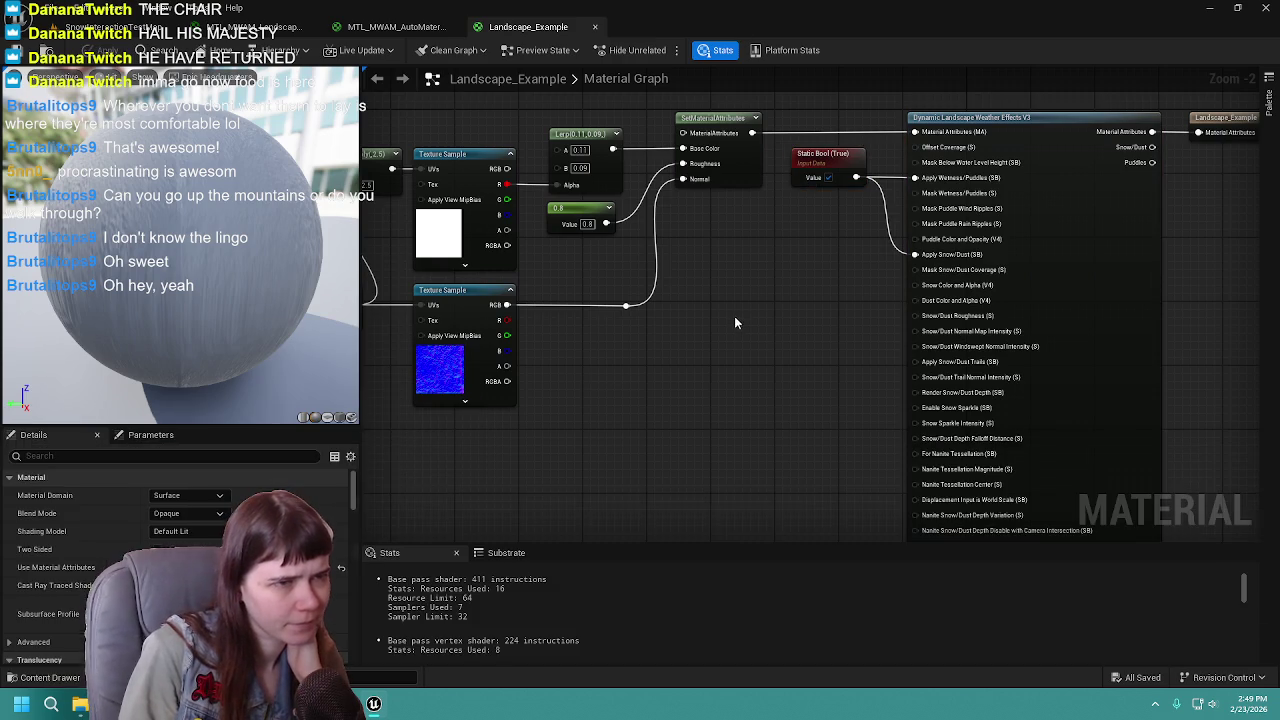
left_click_drag(741, 341, 728, 336)
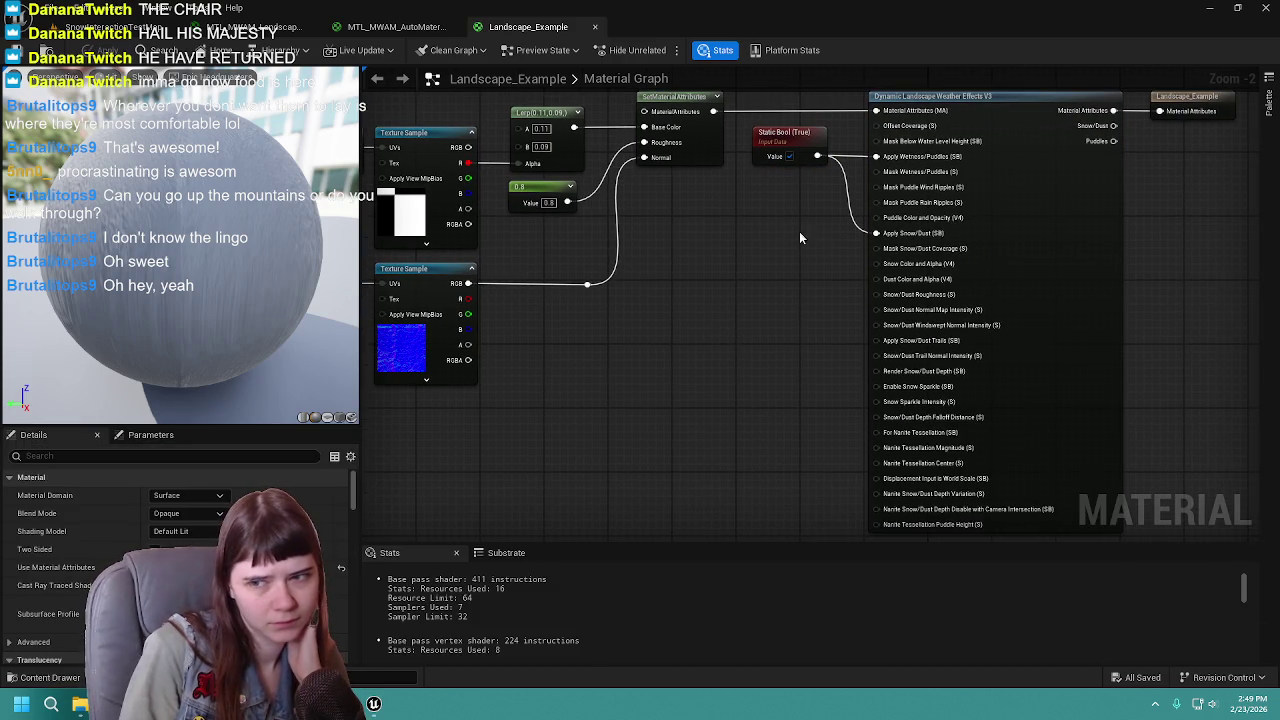
left_click_drag(814, 238, 766, 274)
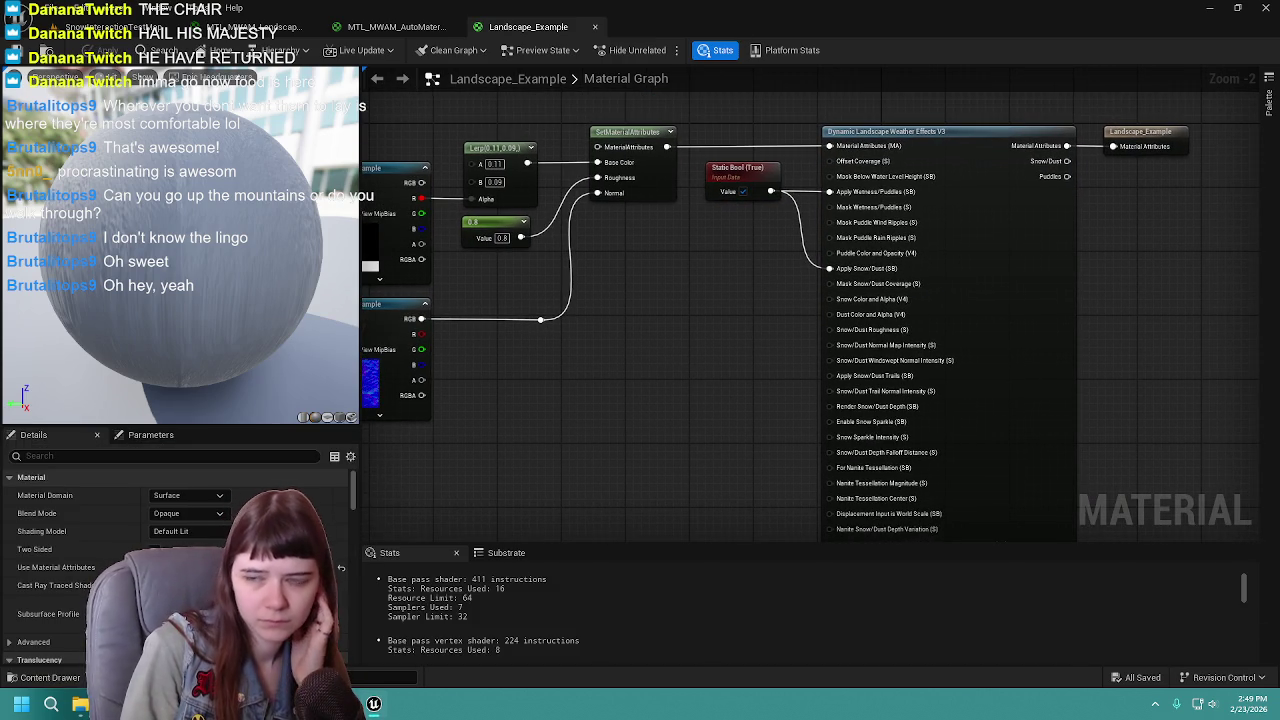
left_click(400, 27)
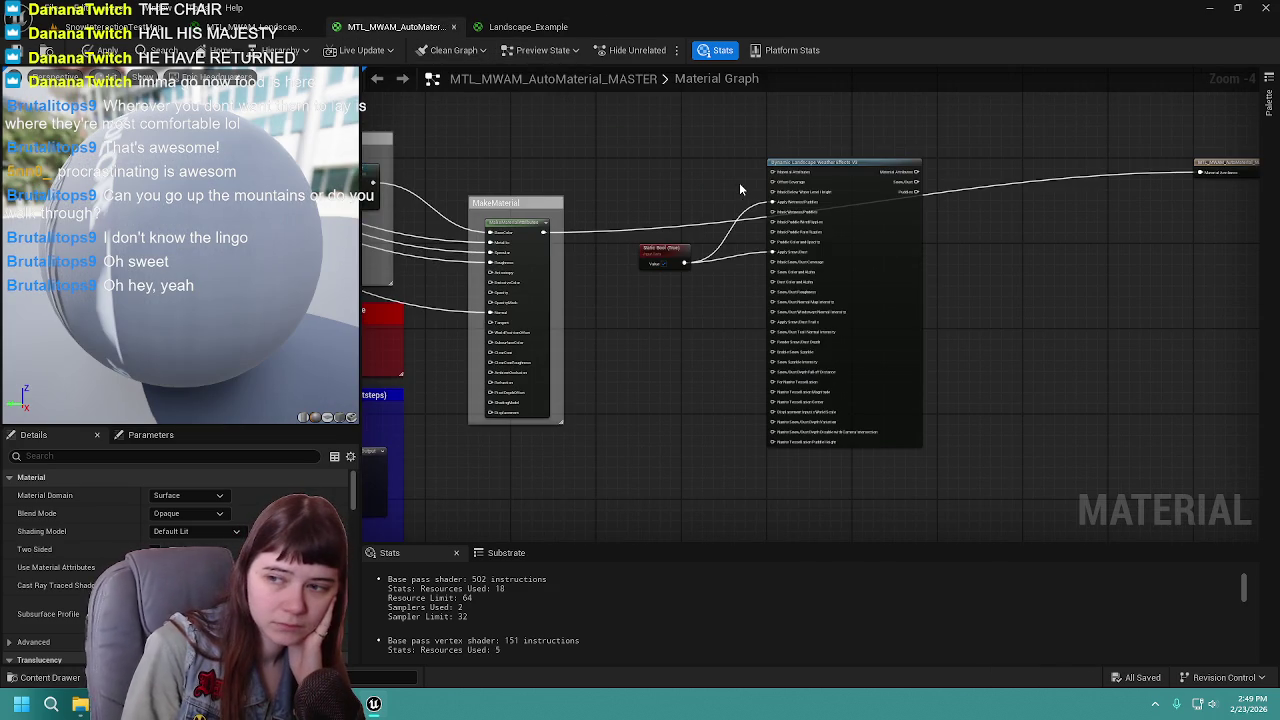
left_click_drag(735, 183, 713, 205)
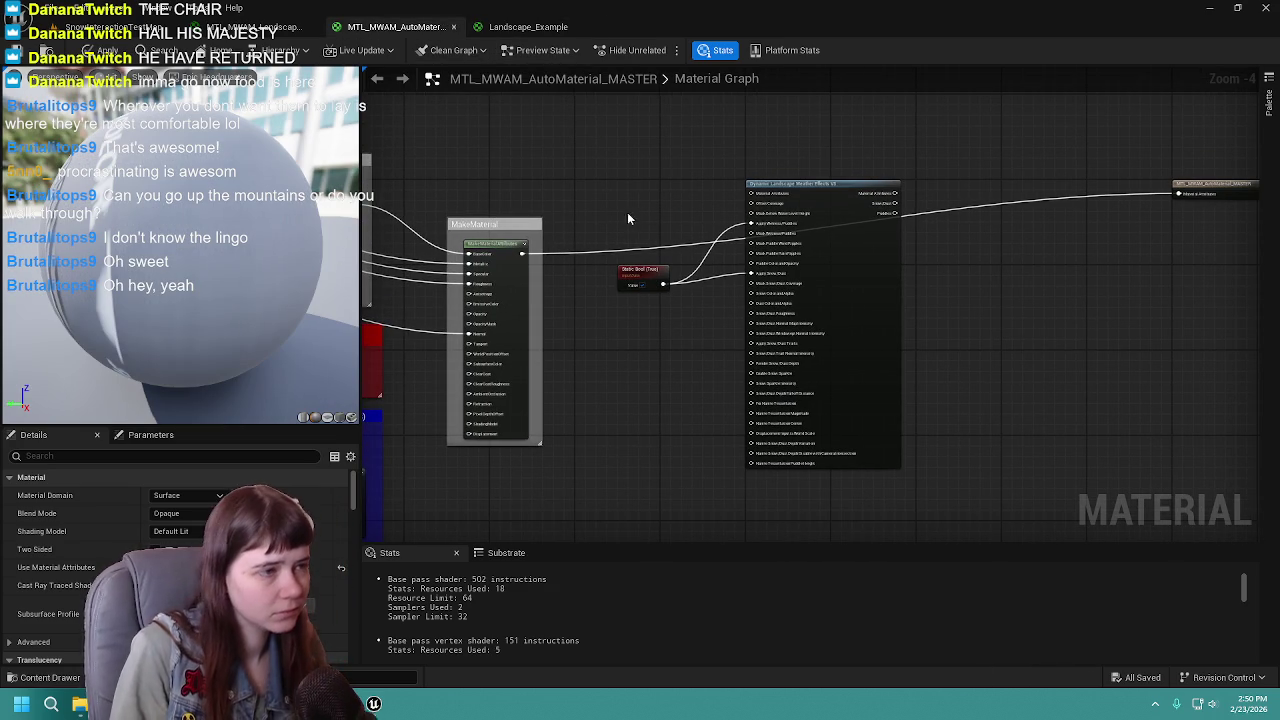
Step: Wire the BaseColor link into the weather node's Material Attributes input and apply the material
scroll(678, 224, "up", 1)
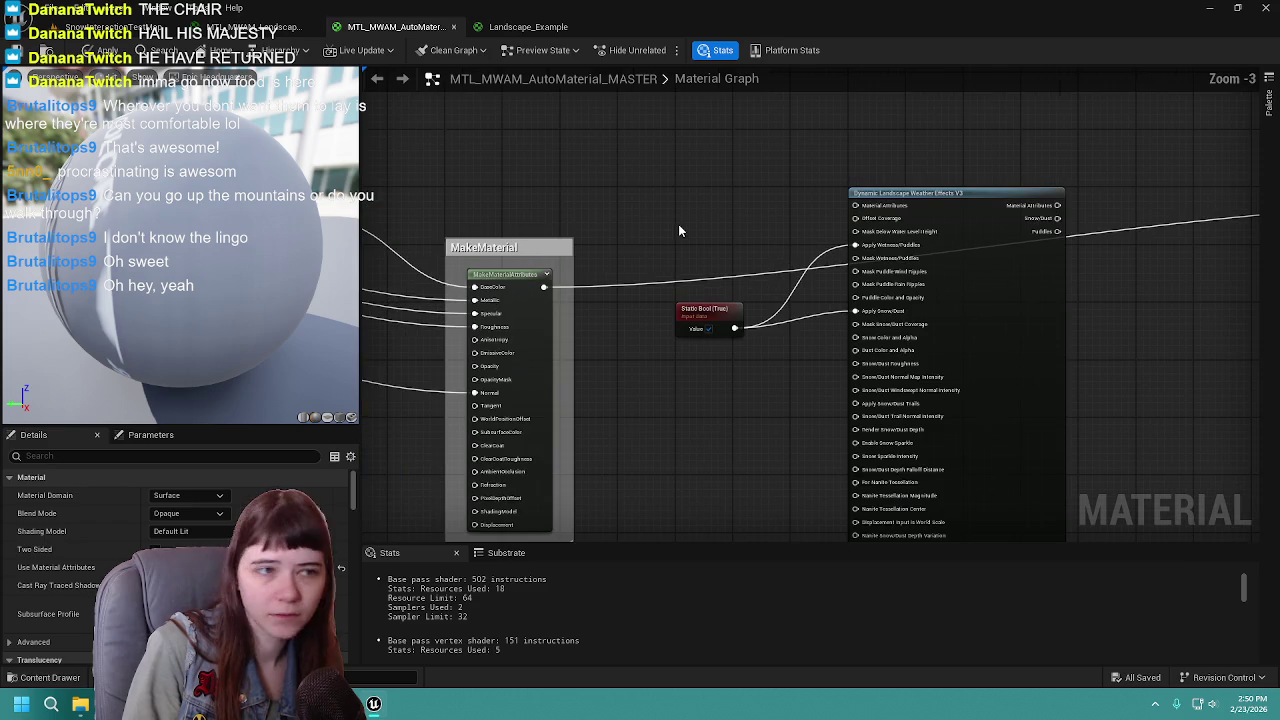
left_click_drag(474, 287, 857, 205)
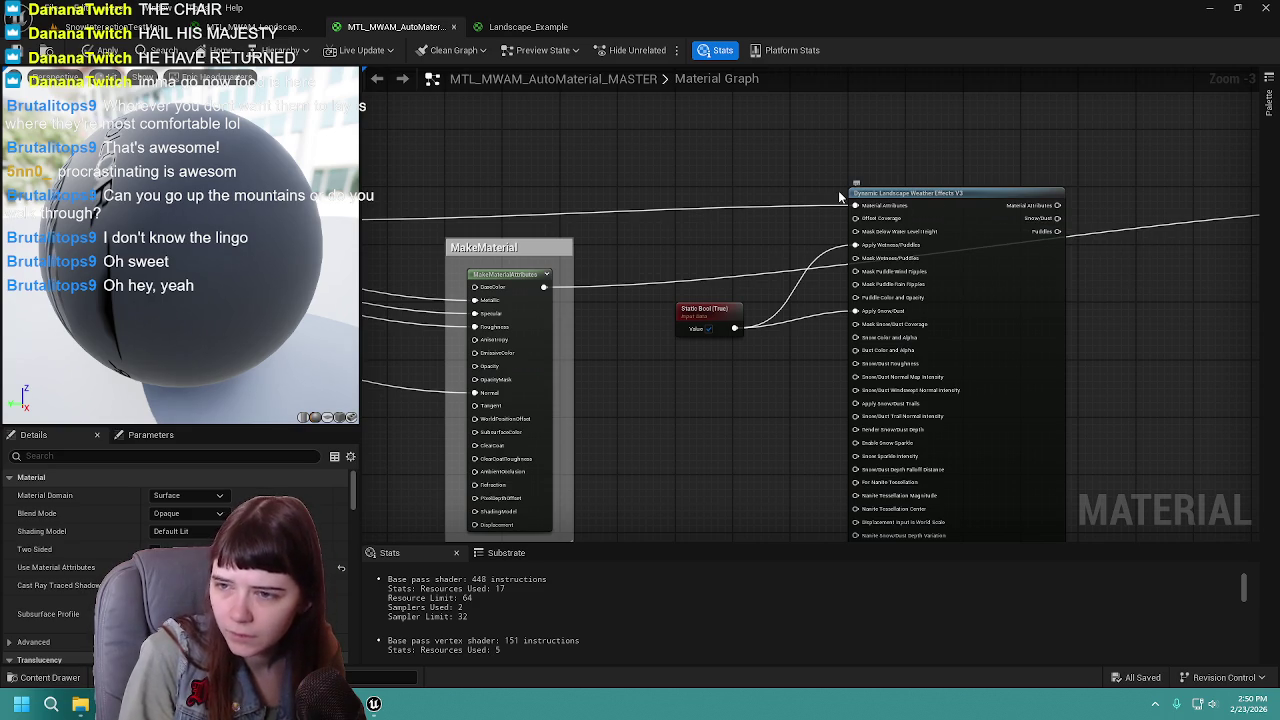
mouse_move(806, 378)
left_mouse_down()
mouse_move(799, 283)
mouse_move(820, 354)
left_mouse_up()
mouse_move(617, 252)
left_mouse_down()
mouse_move(723, 240)
mouse_move(669, 261)
left_mouse_up()
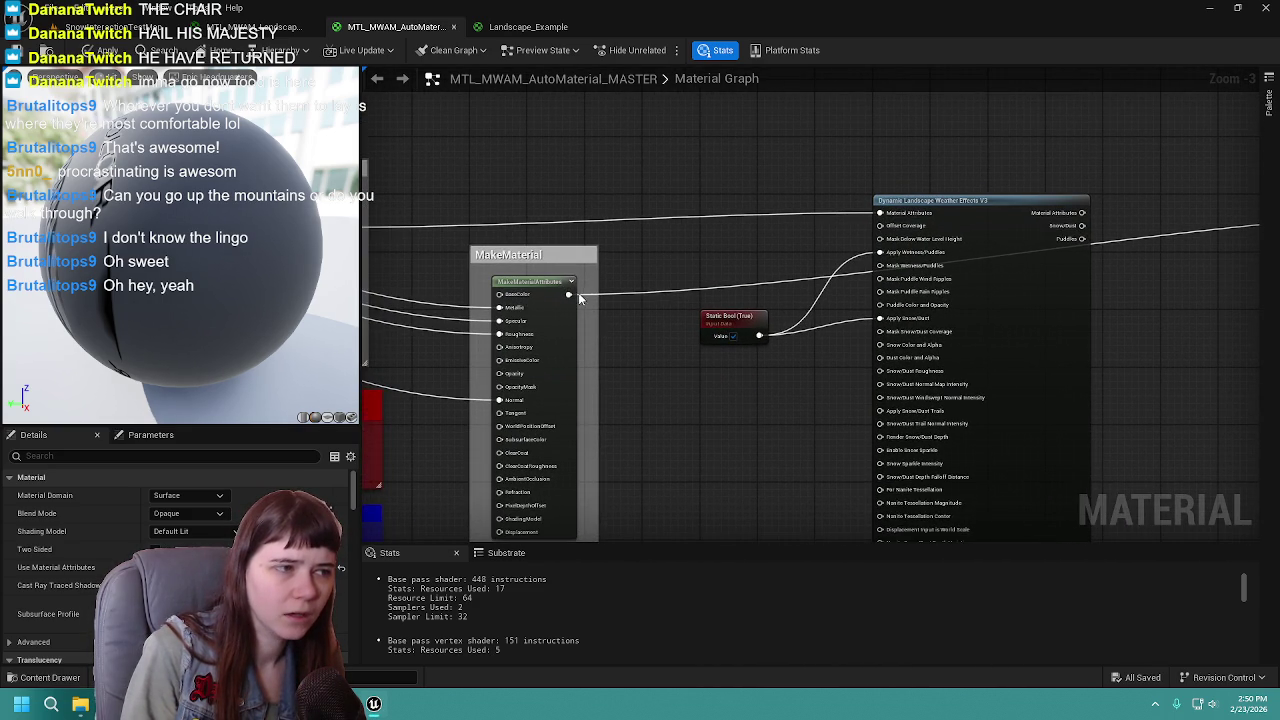
key("ctrl+s")
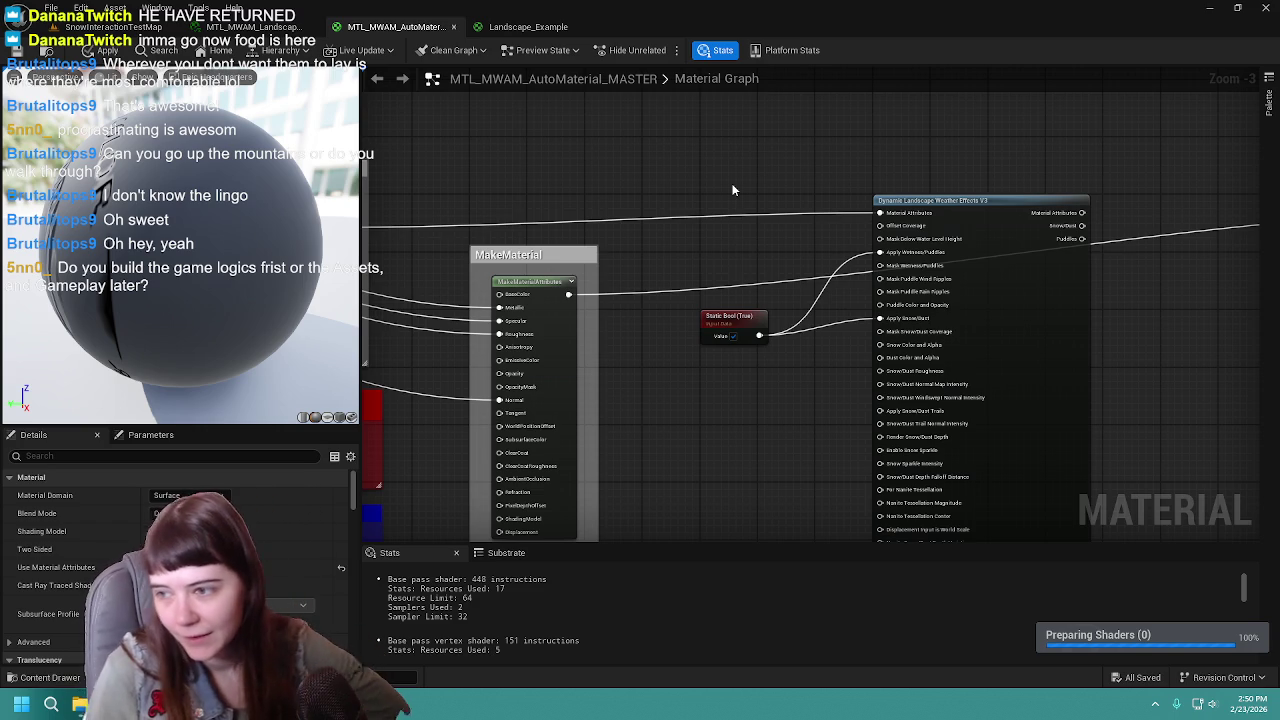
Step: Undo that link and connect MakeMaterial's output to the weather node's Material Attributes input
key("ctrl+z")
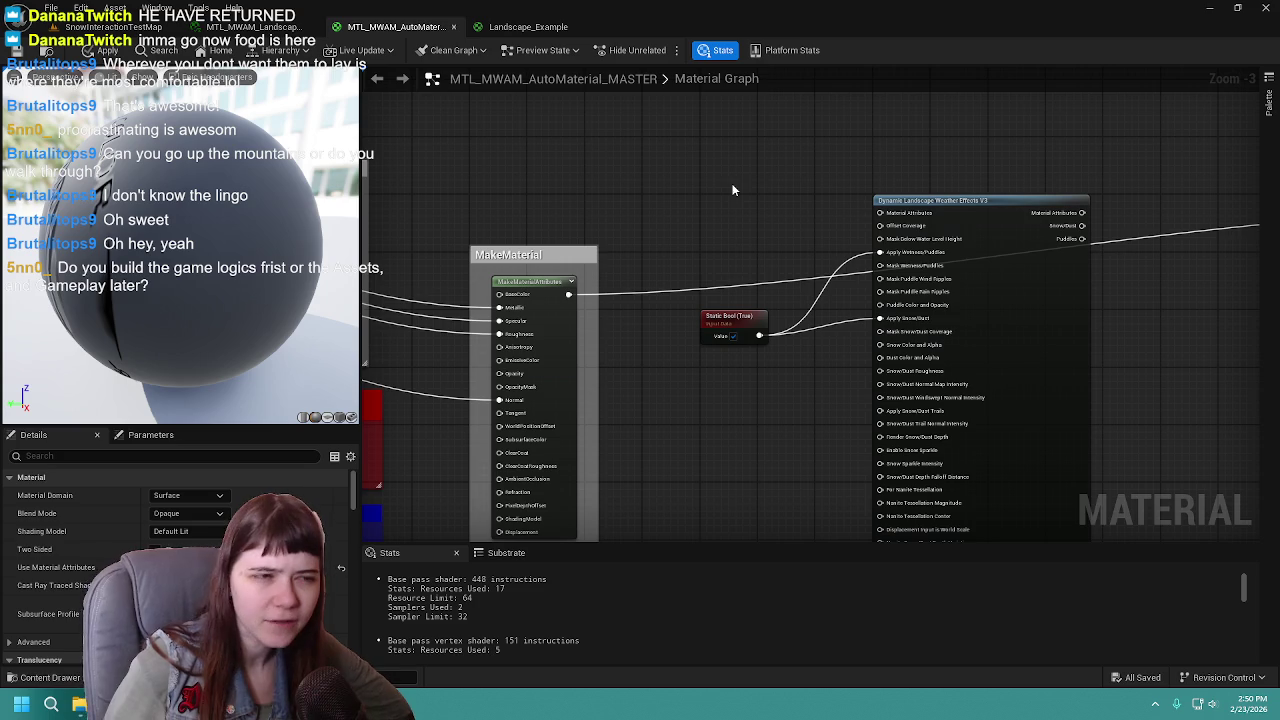
mouse_move(636, 178)
left_mouse_down()
mouse_move(639, 203)
mouse_move(585, 277)
left_mouse_up()
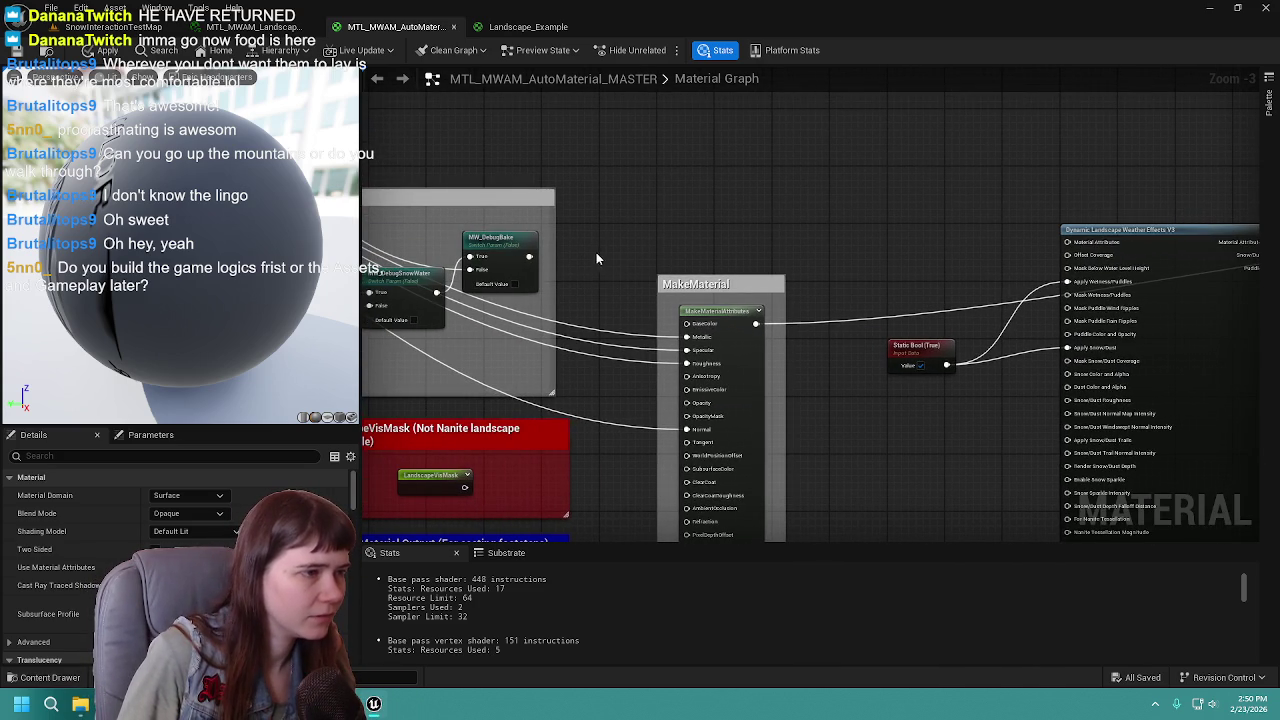
left_click_drag(898, 244, 693, 218)
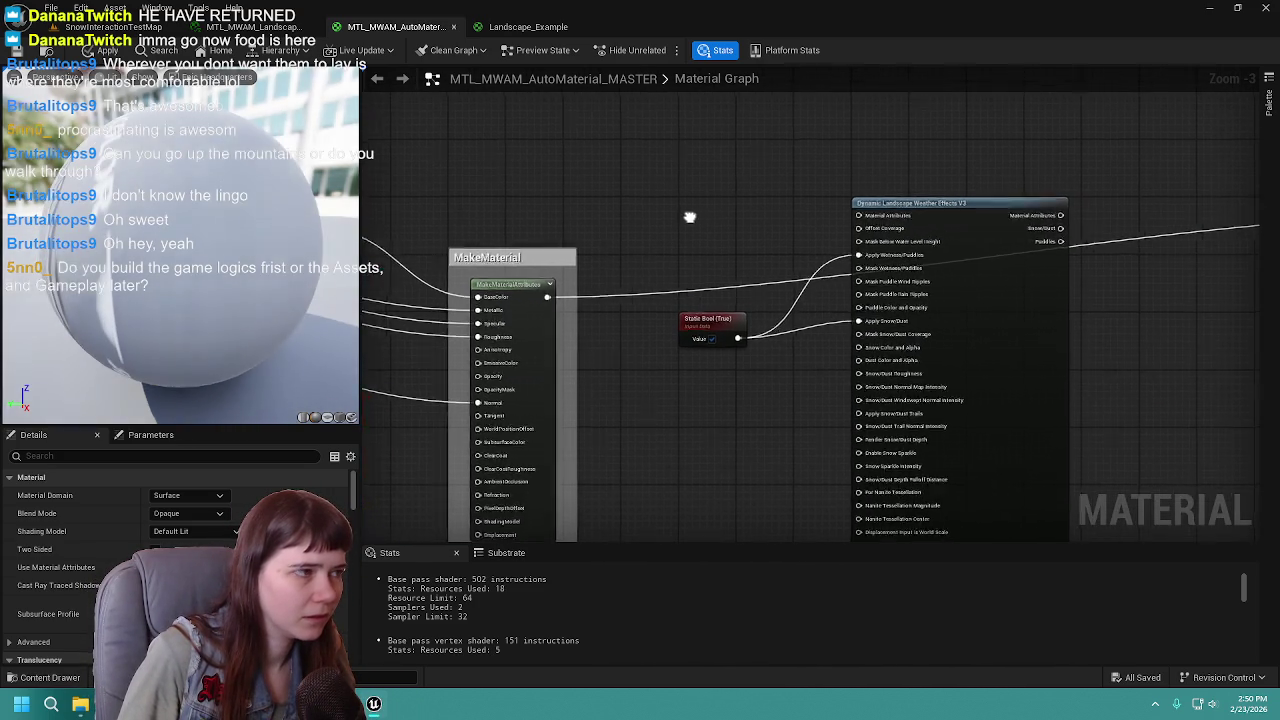
mouse_move(550, 298)
left_mouse_down()
mouse_move(570, 305)
mouse_move(858, 232)
mouse_move(862, 218)
left_mouse_up()
left_click_drag(751, 223, 710, 207)
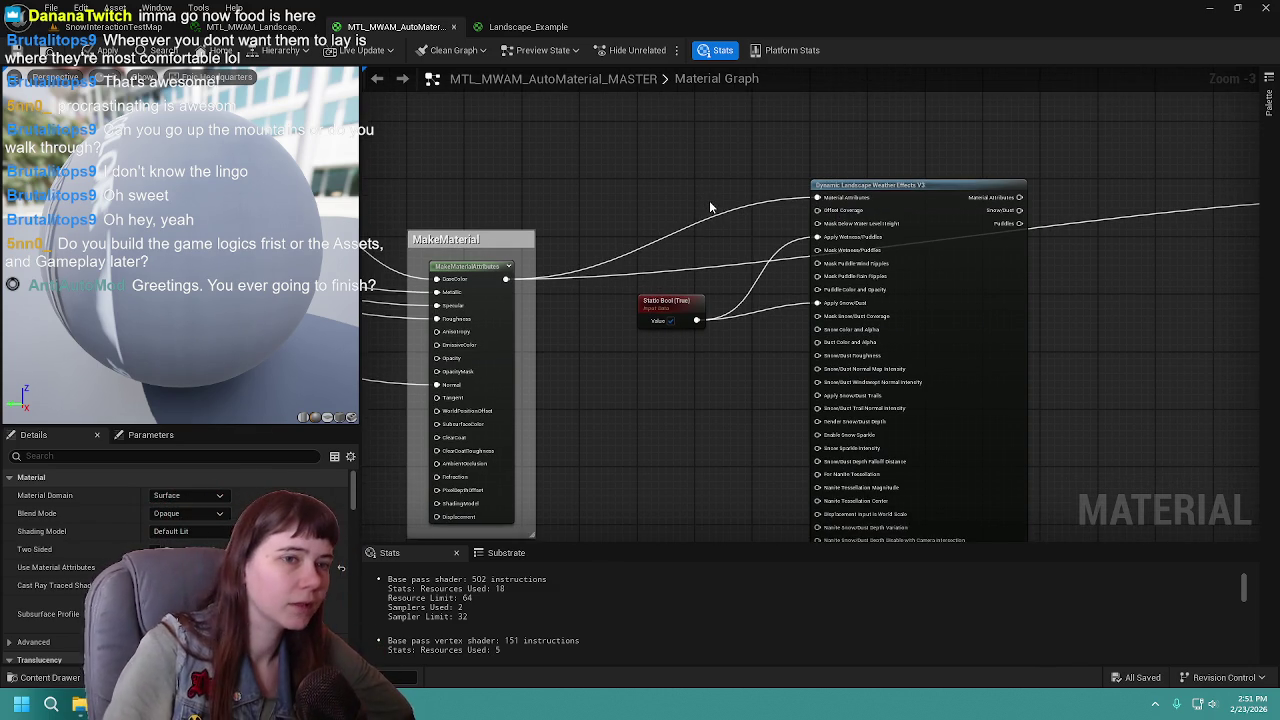
mouse_move(1059, 166)
left_mouse_down()
mouse_move(679, 154)
mouse_move(885, 234)
left_mouse_up()
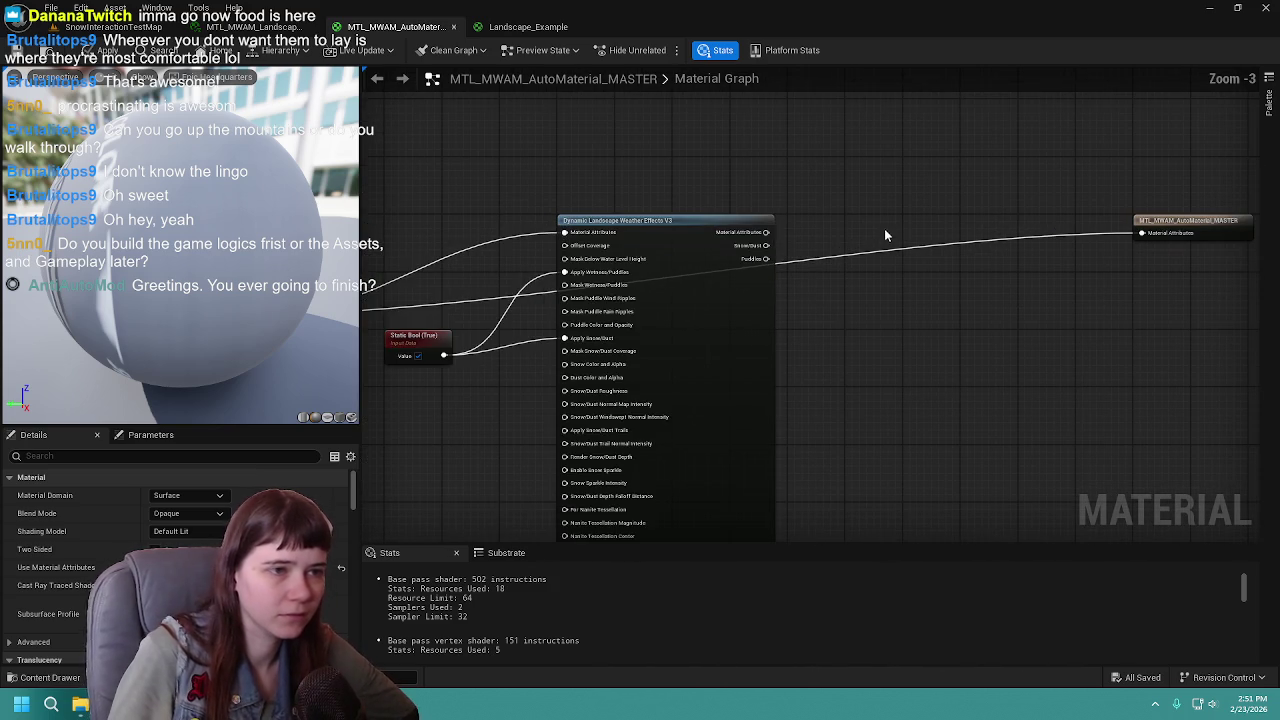
Step: Link the weather node's output to the master result, apply, and view the GASP_Playground level
left_click_drag(766, 232, 1140, 233)
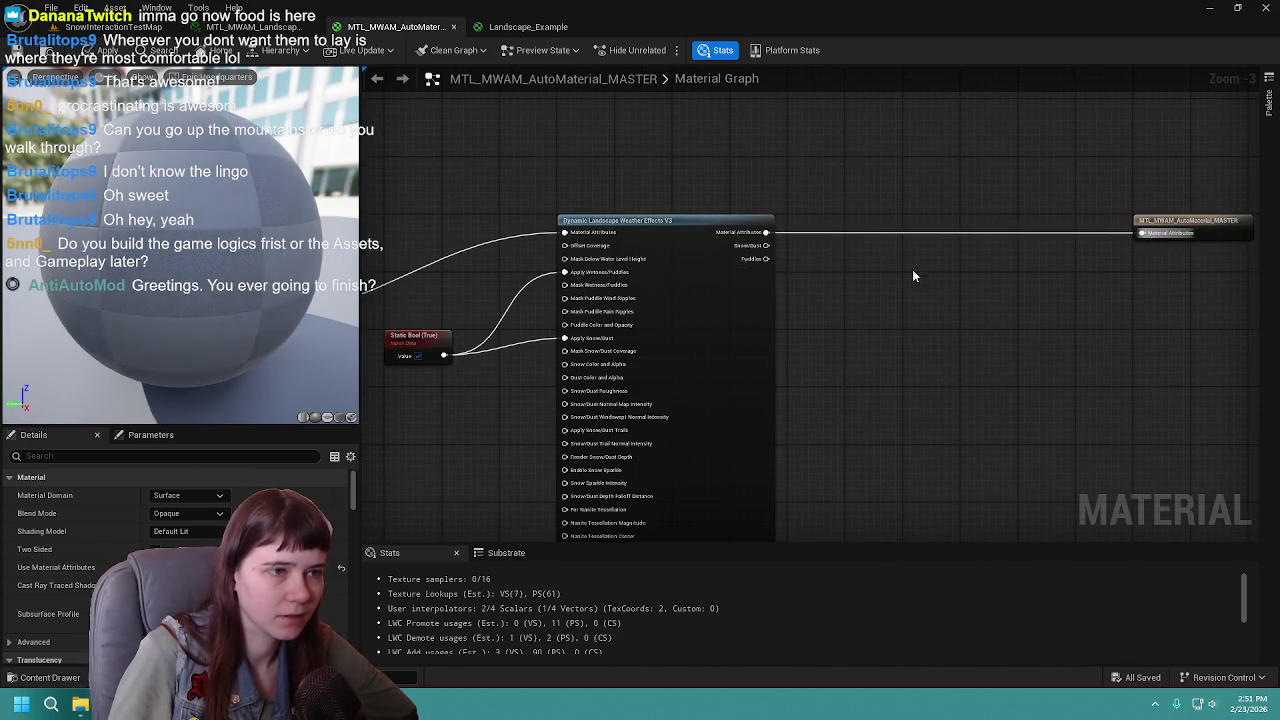
left_click_drag(940, 276, 1090, 166)
left_click_drag(545, 165, 596, 166)
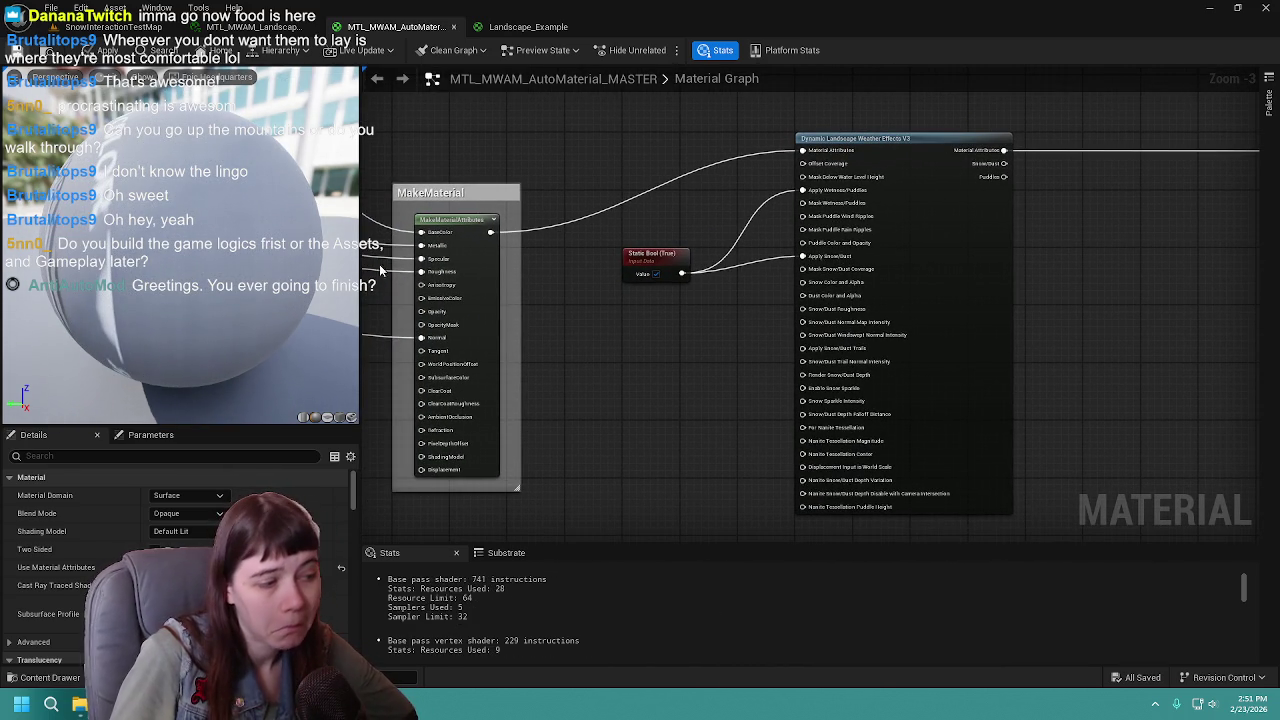
key("ctrl+s")
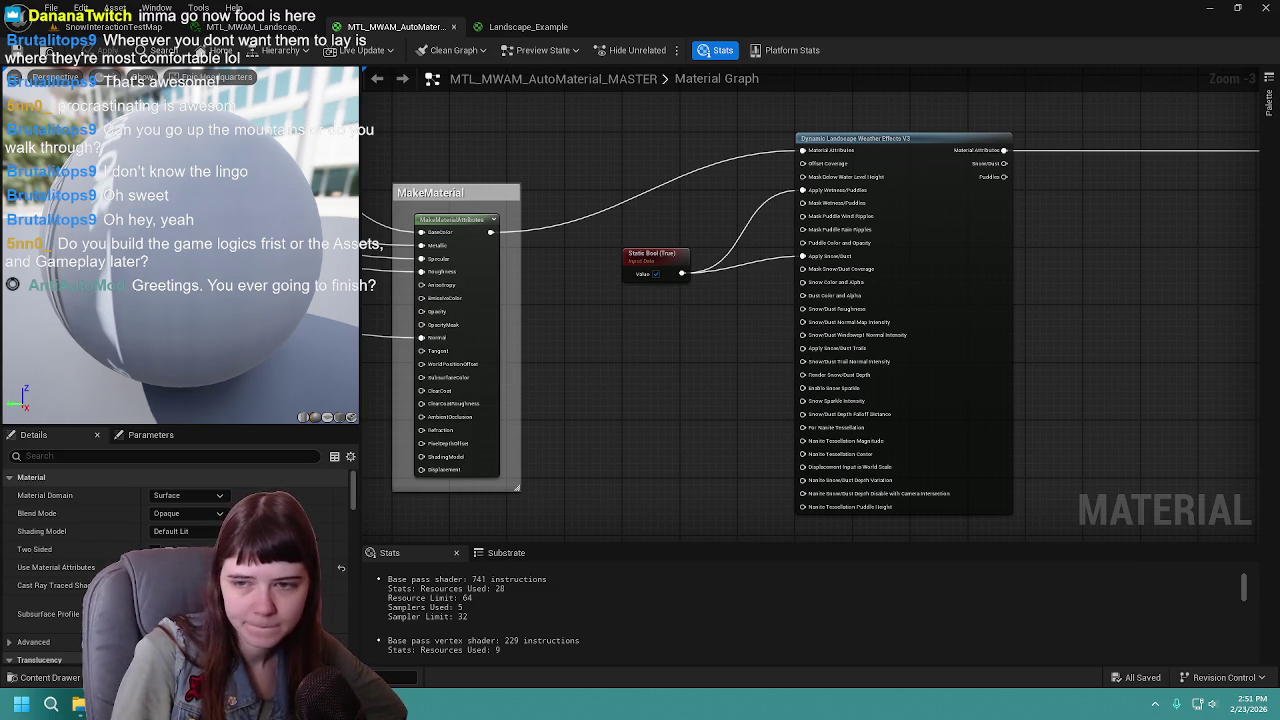
left_click(110, 27)
mouse_move(627, 250)
left_mouse_down()
mouse_move(740, 305)
mouse_move(749, 370)
mouse_move(735, 390)
mouse_move(770, 405)
mouse_move(774, 370)
left_mouse_up()
key("ctrl+s")
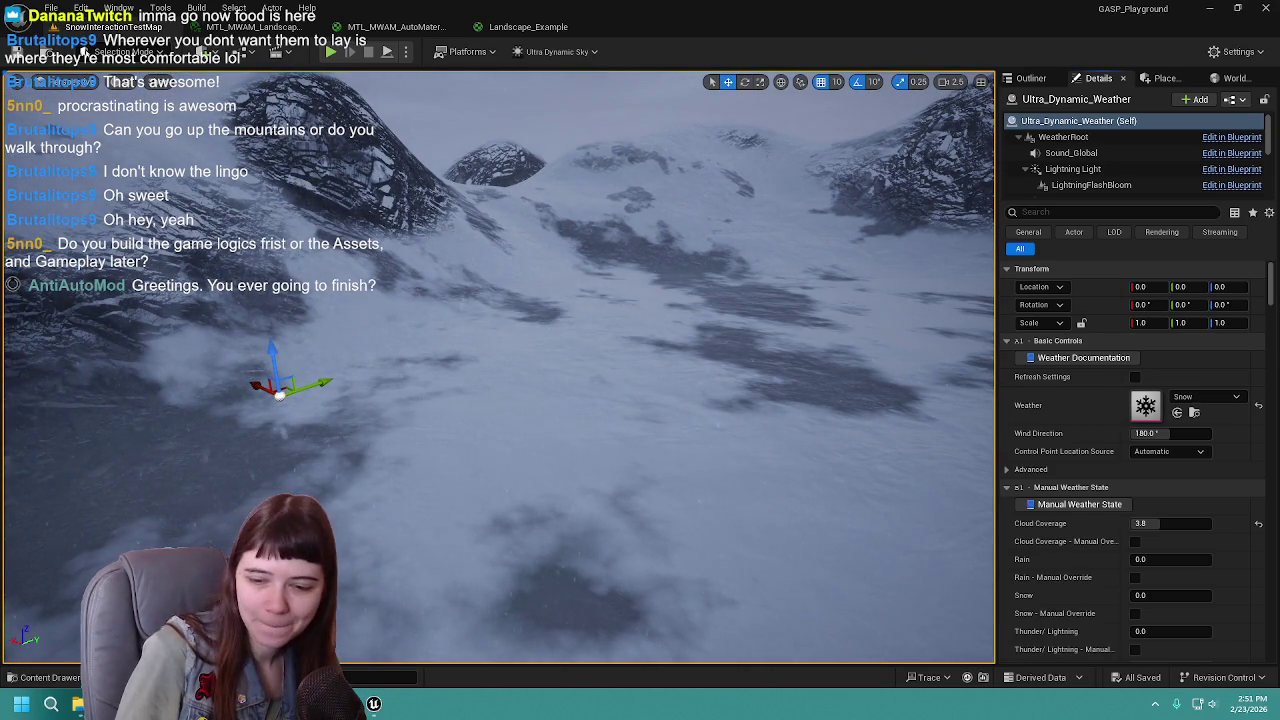
right_click(471, 479)
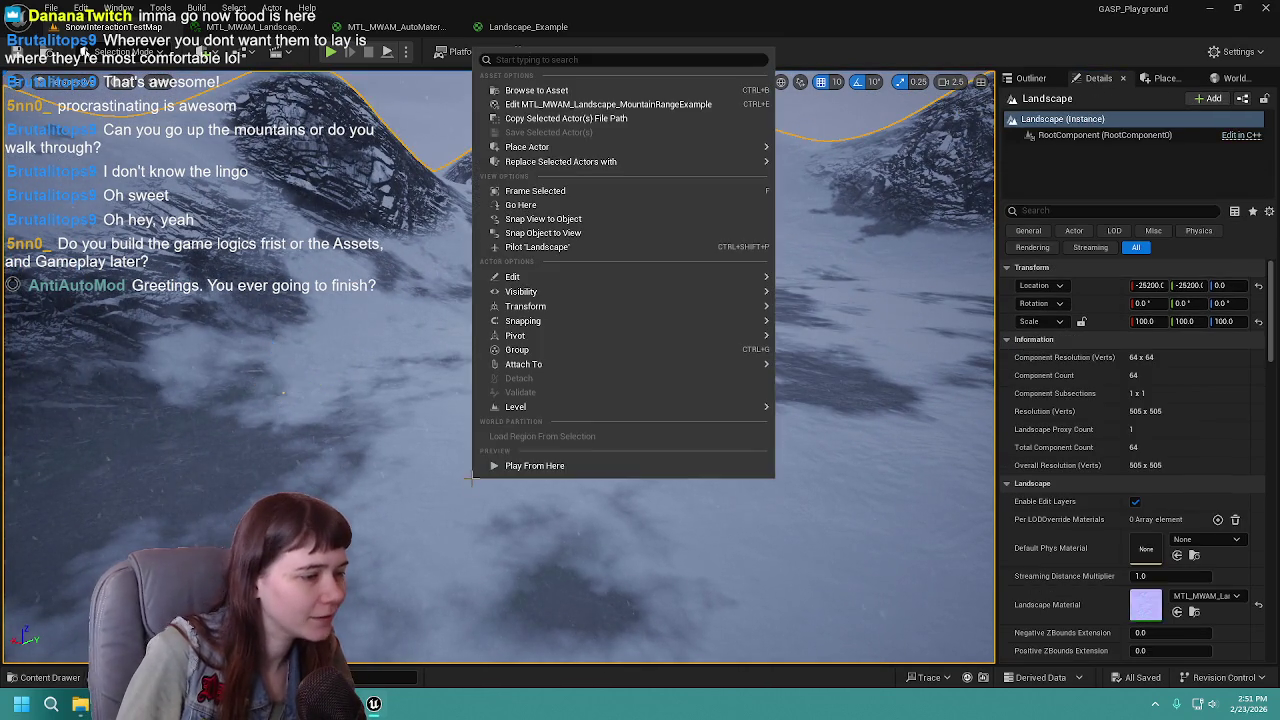
left_click(536, 469)
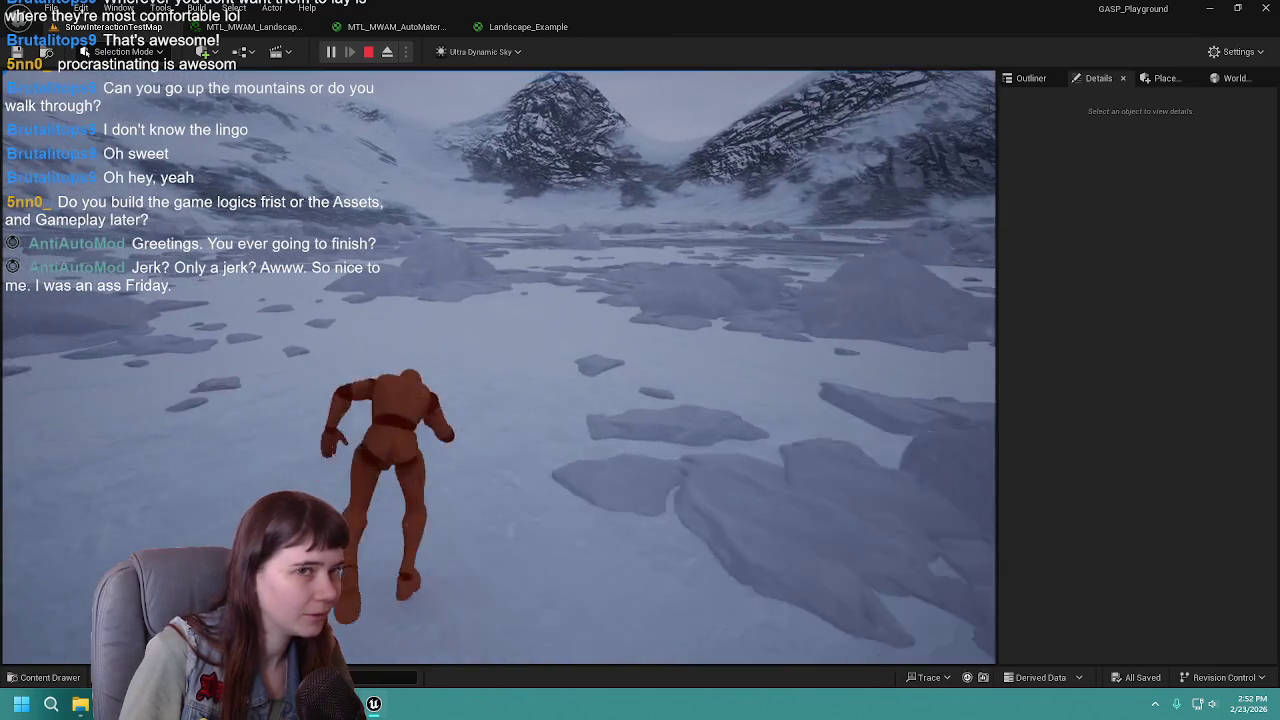
key("Escape")
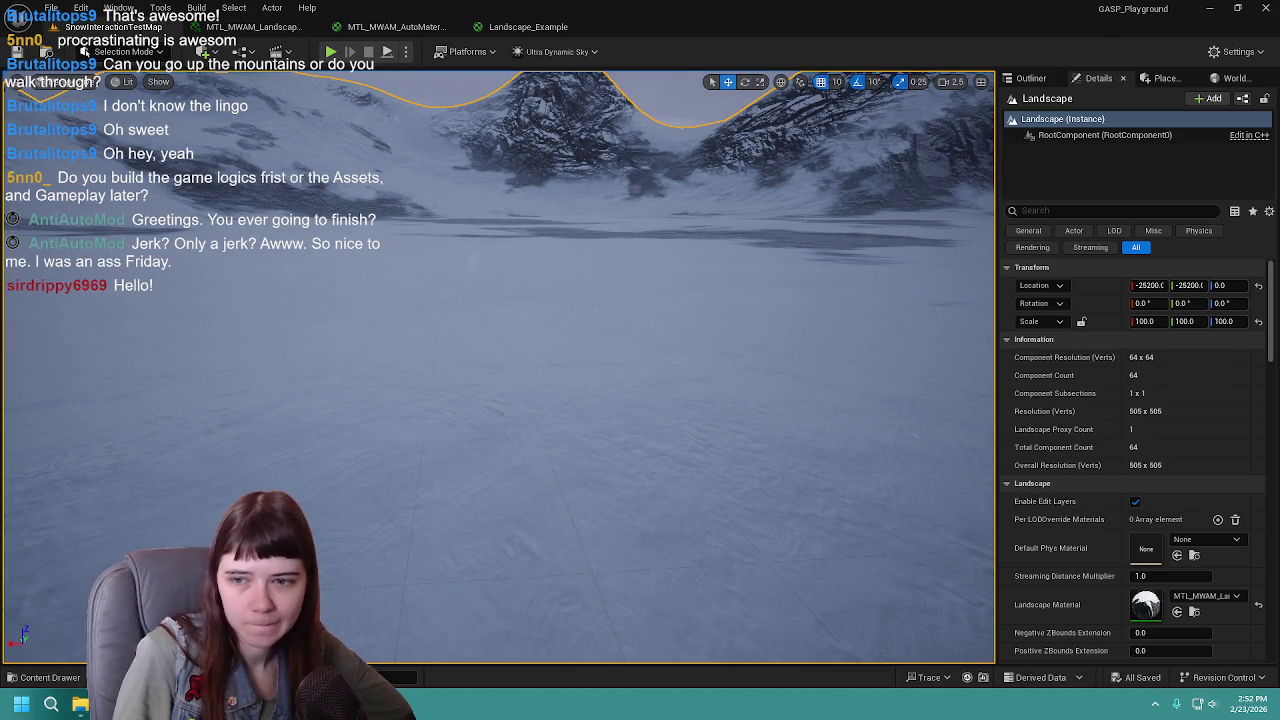
Step: Open CBP_SandboxCharacter from Content > Characters > Blueprints in the Content Drawer
key("ctrl+space")
left_click(307, 450)
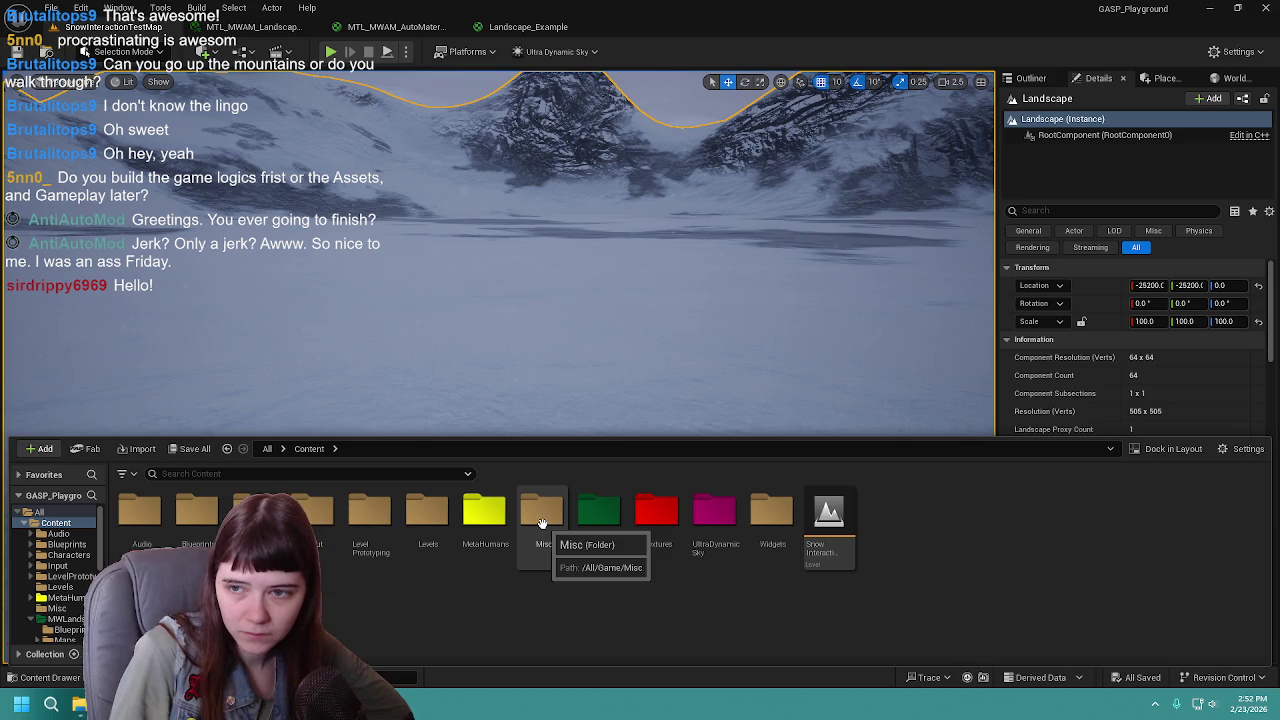
left_click(60, 556)
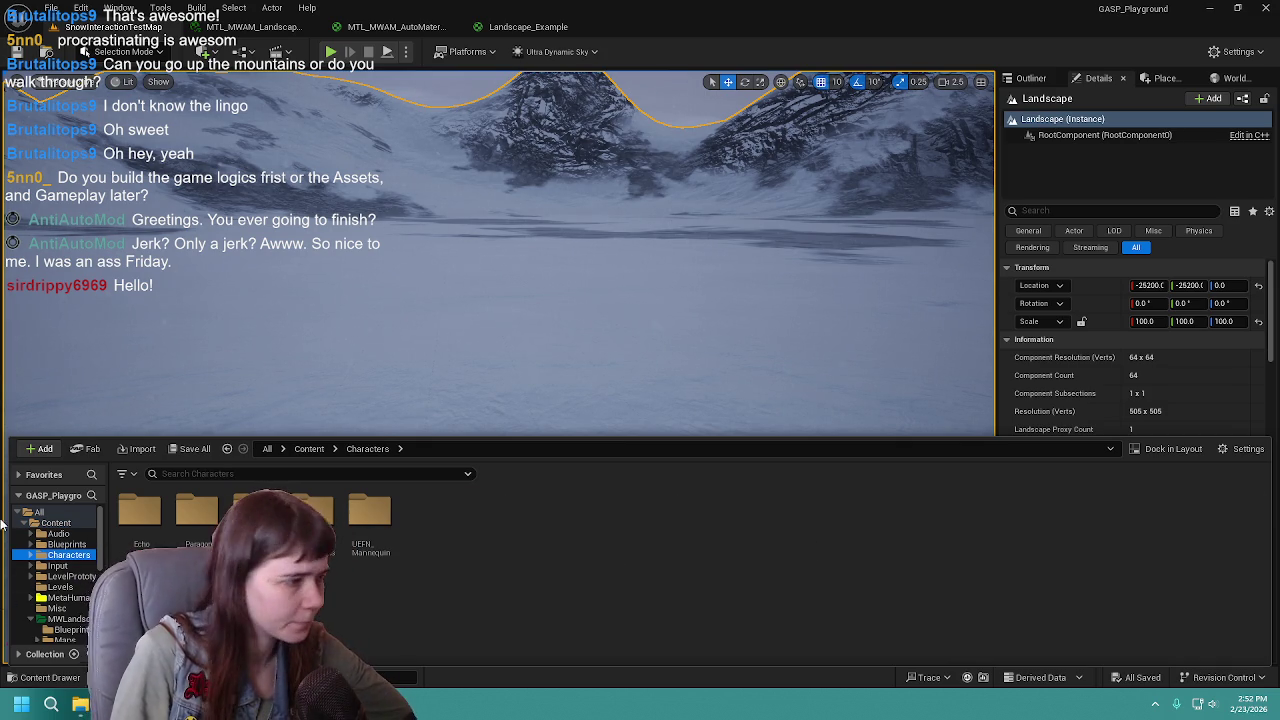
left_click(62, 545)
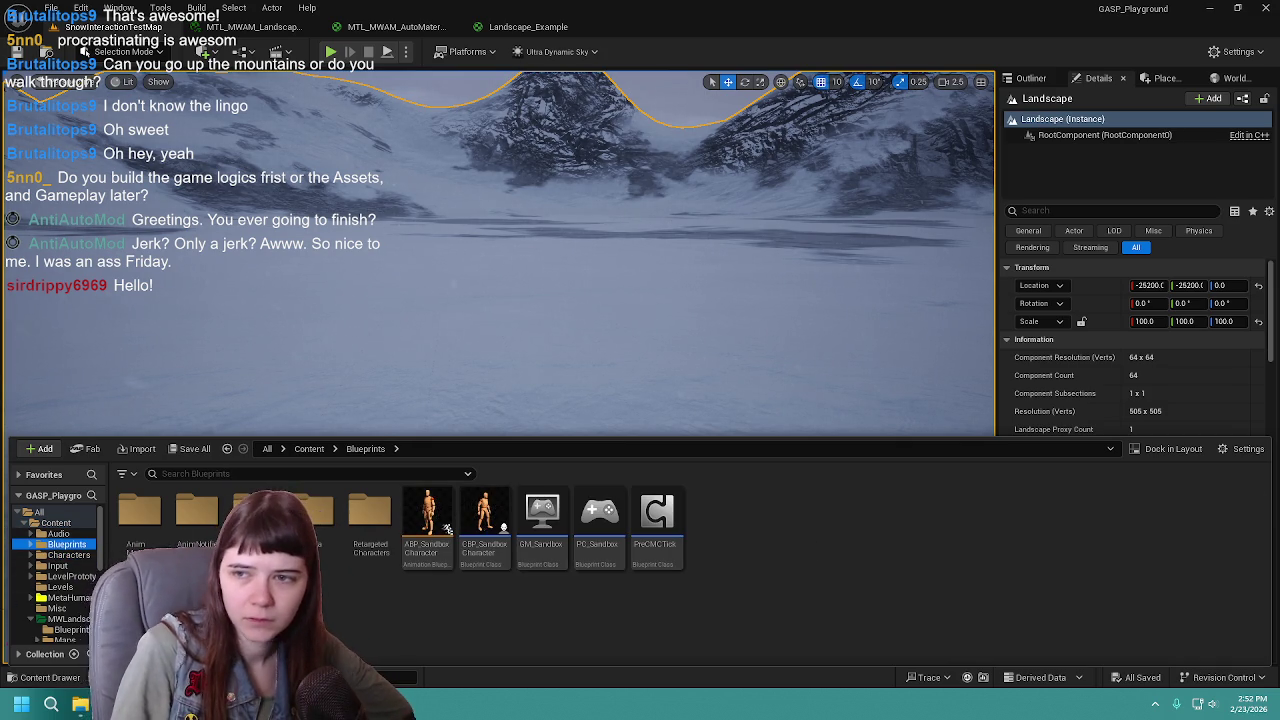
double_click(484, 515)
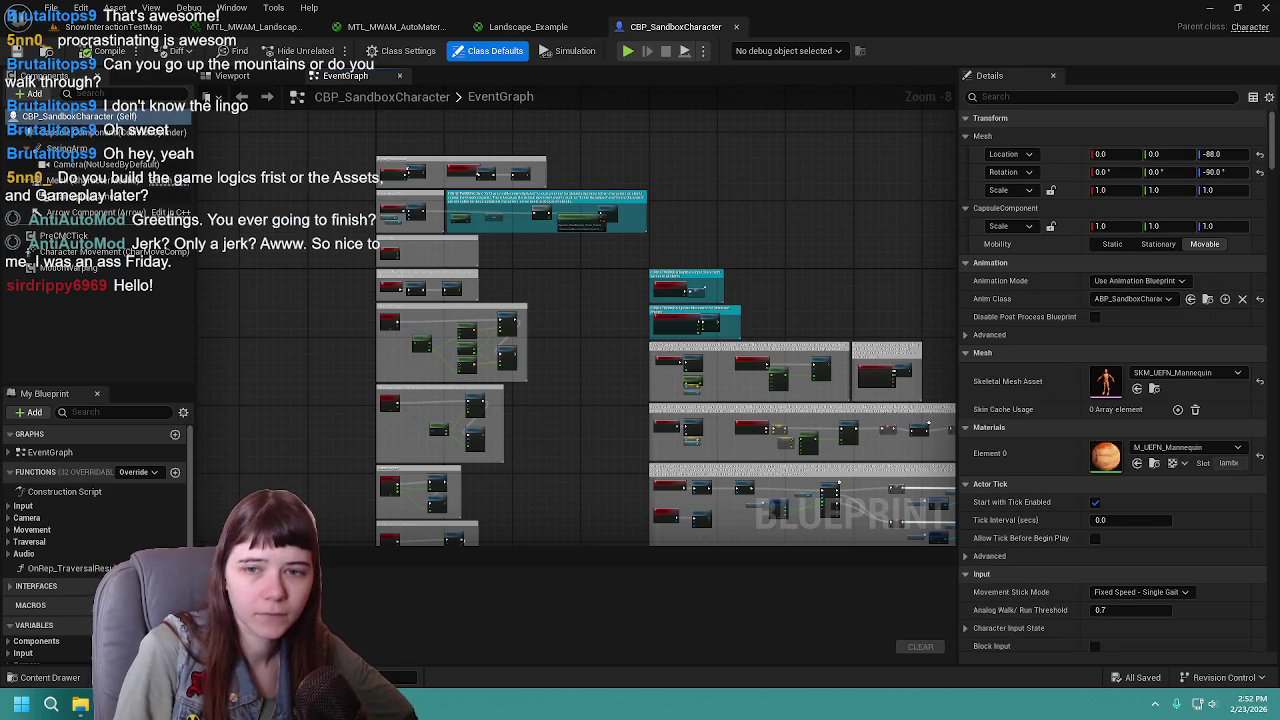
Step: Delete the extra DLWE_Interaction component from the character blueprint
left_click(65, 196)
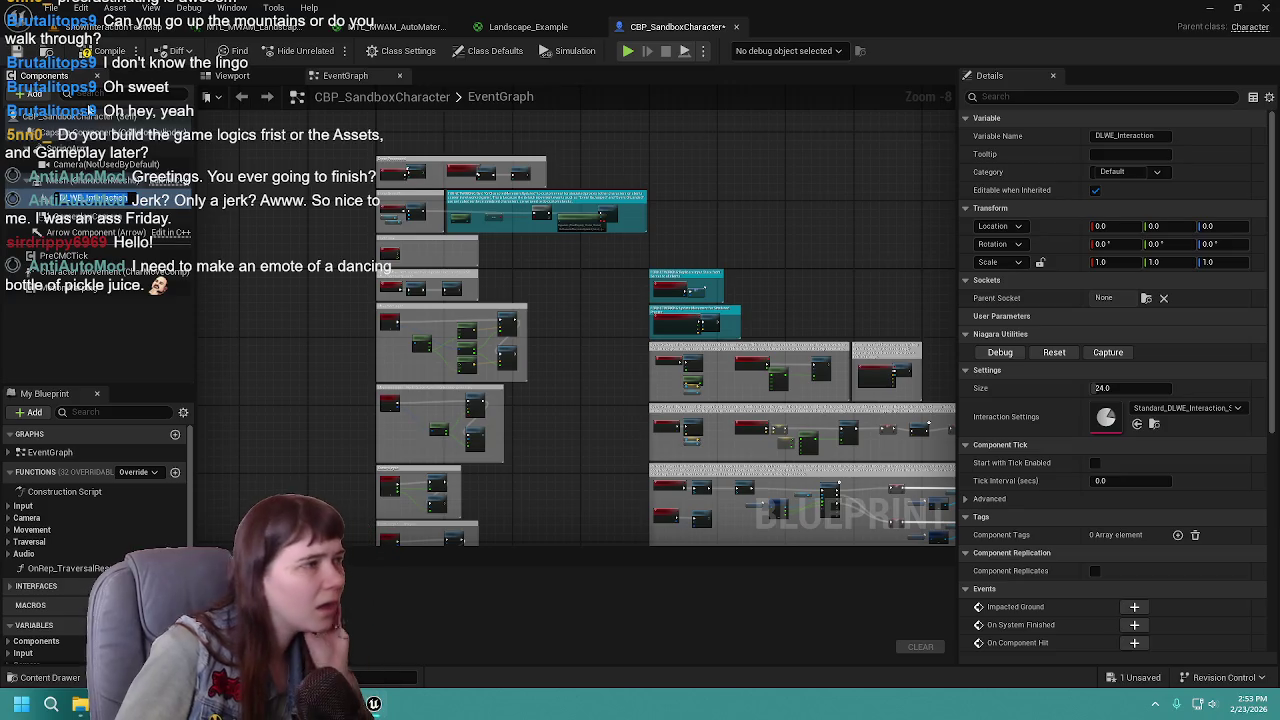
left_click(17, 50)
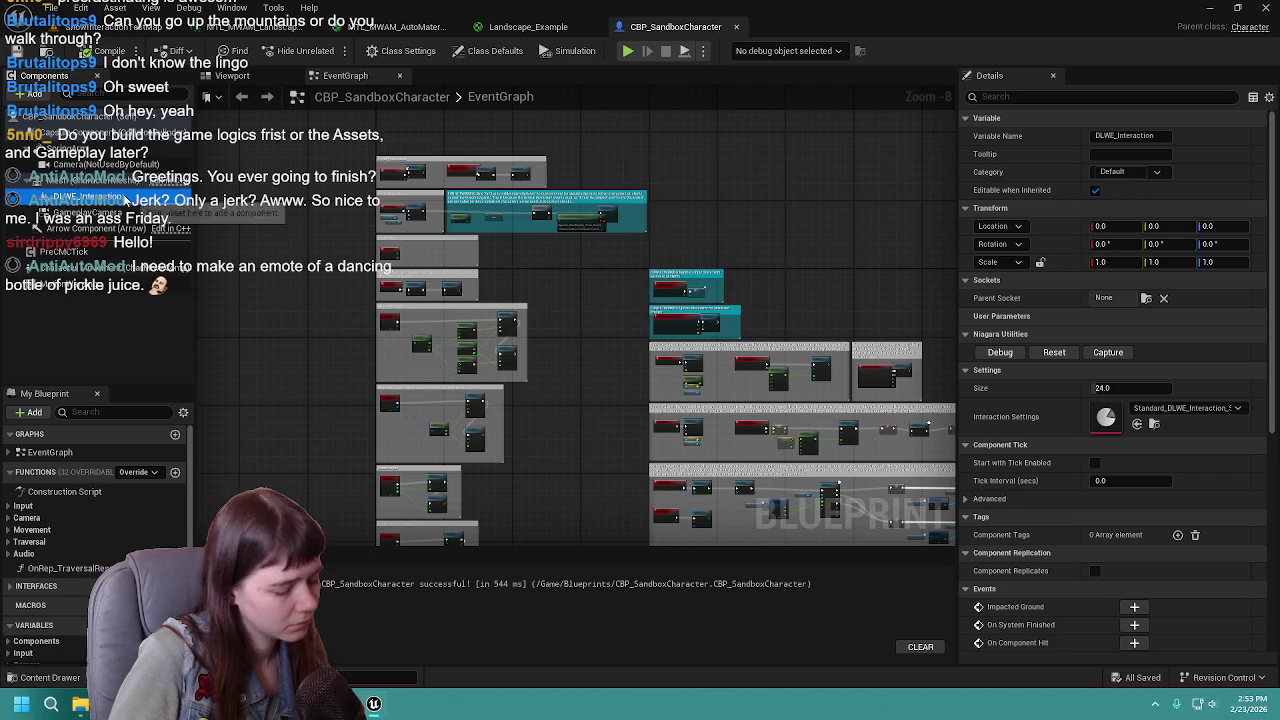
key("Delete")
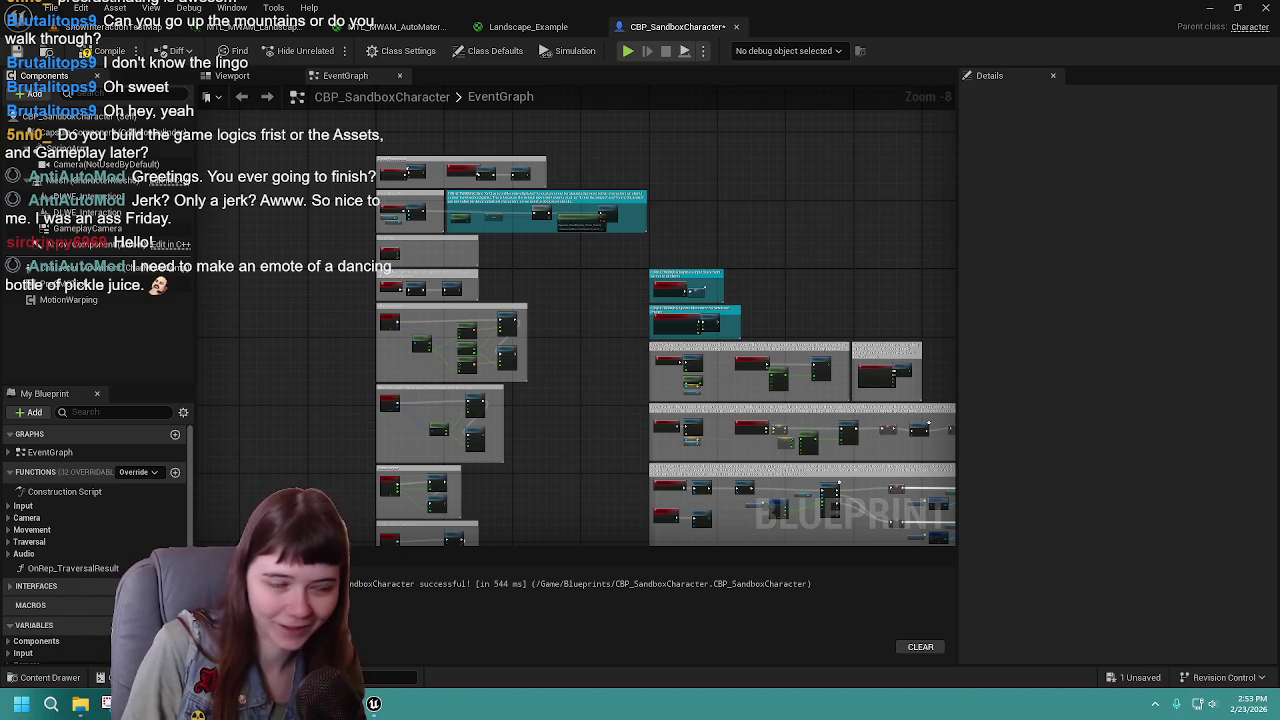
Step: Rename DLWE_Interaction1 to DLWE_FootR, then compile and save the blueprint
left_click(118, 199)
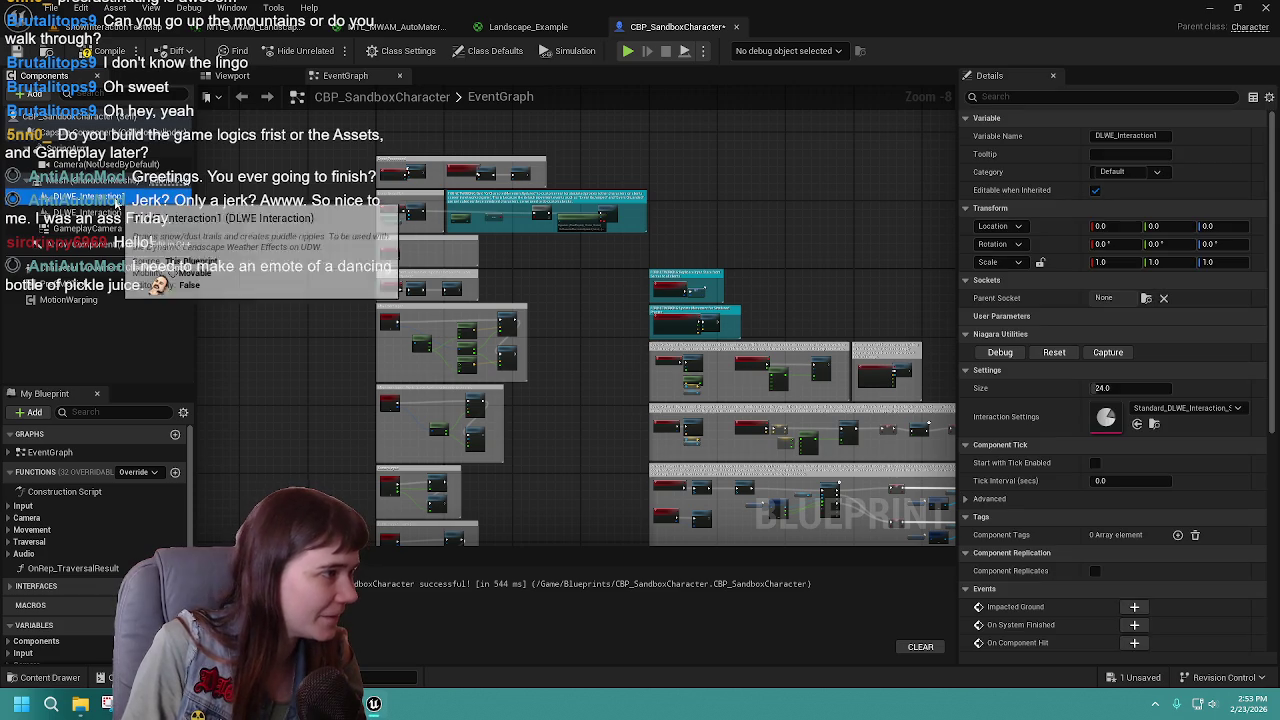
left_click(118, 199)
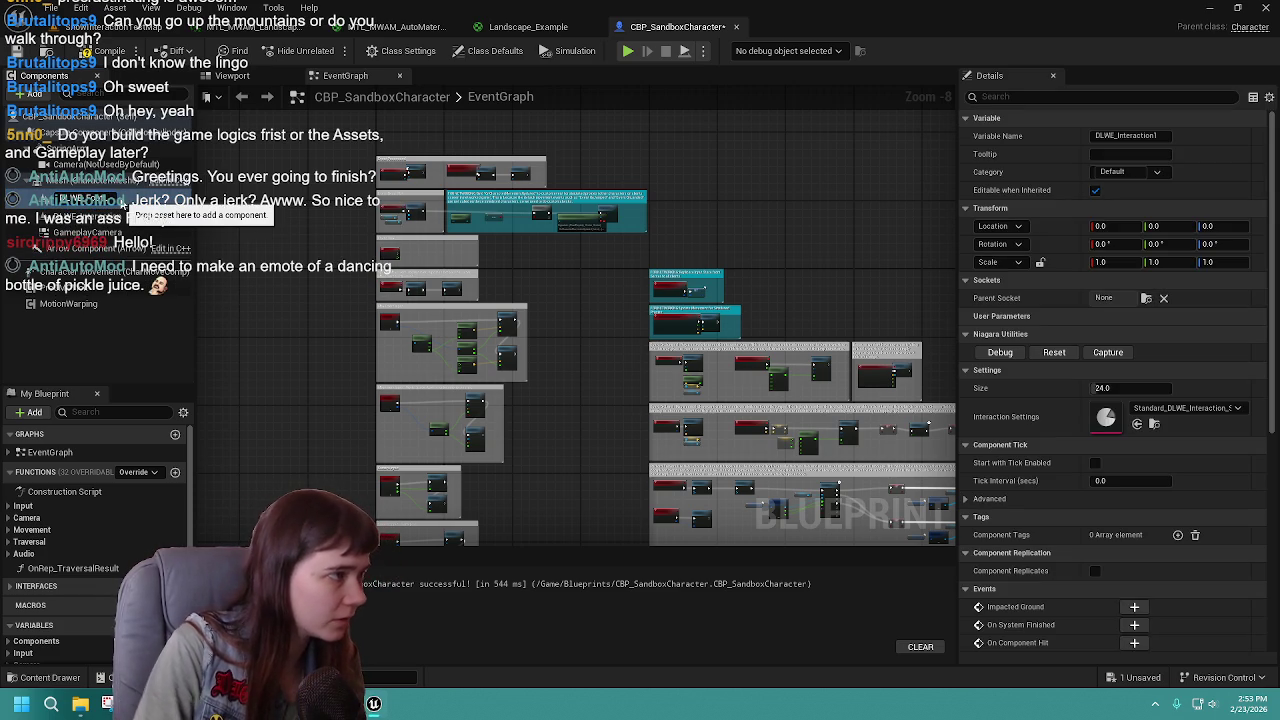
key("BackSpace")
key("Return")
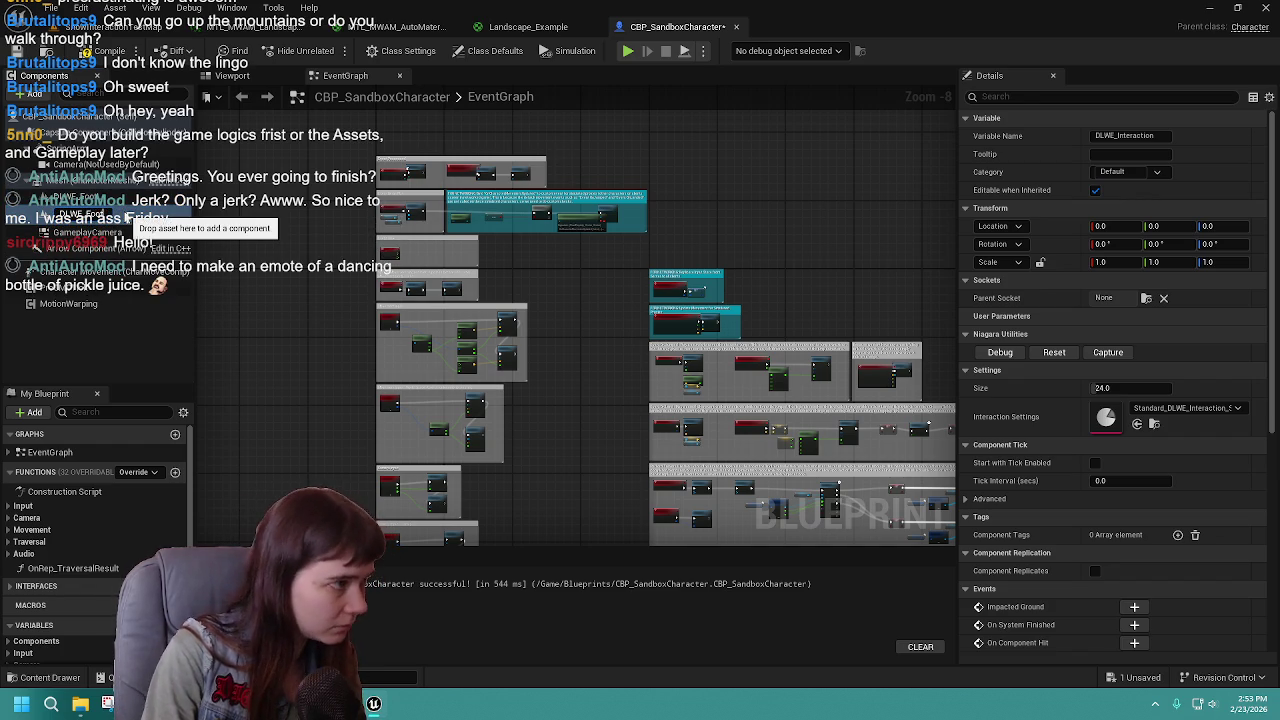
left_click(80, 213)
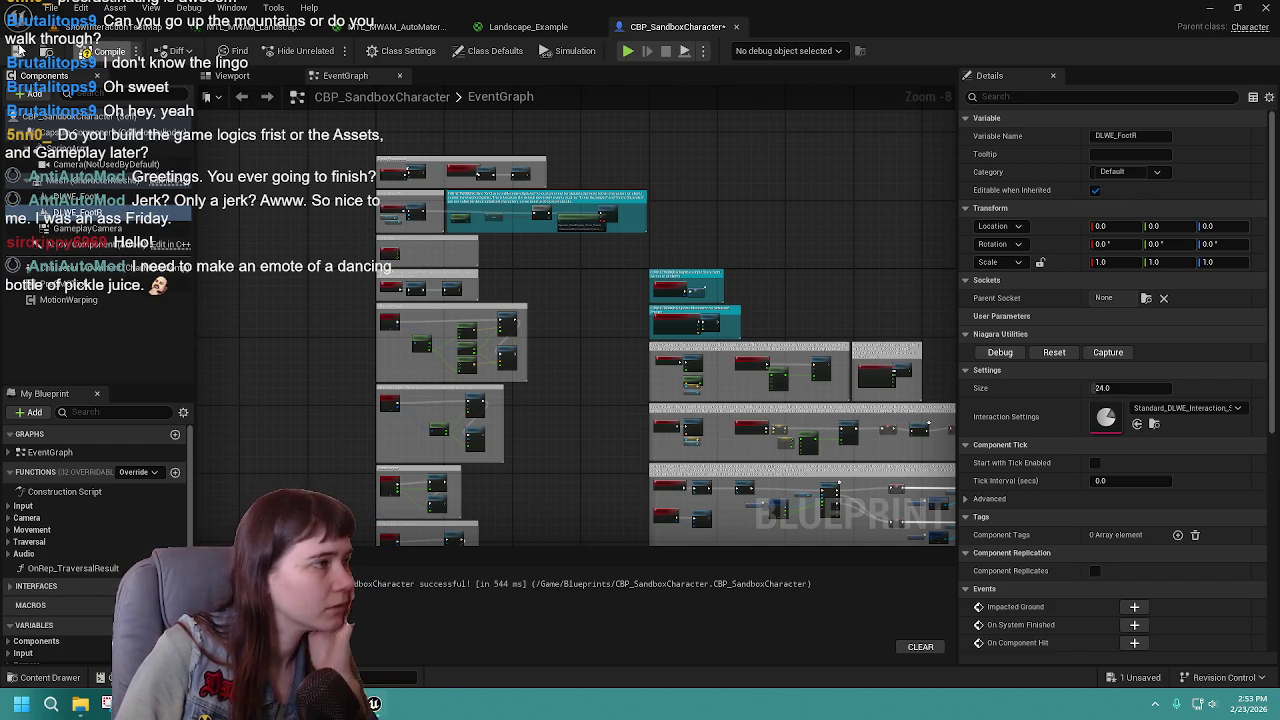
left_click(17, 50)
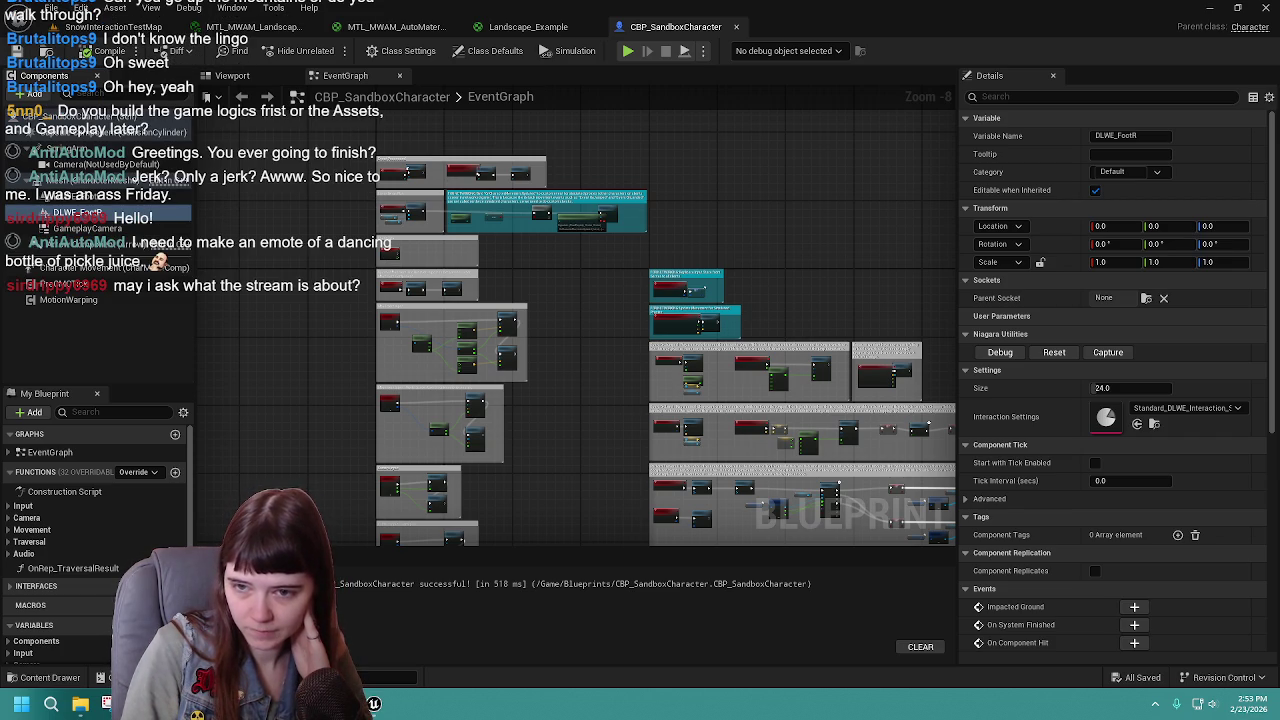
Step: Set DLWE_FootL's Parent Socket to the foot_l bone
left_click(118, 196)
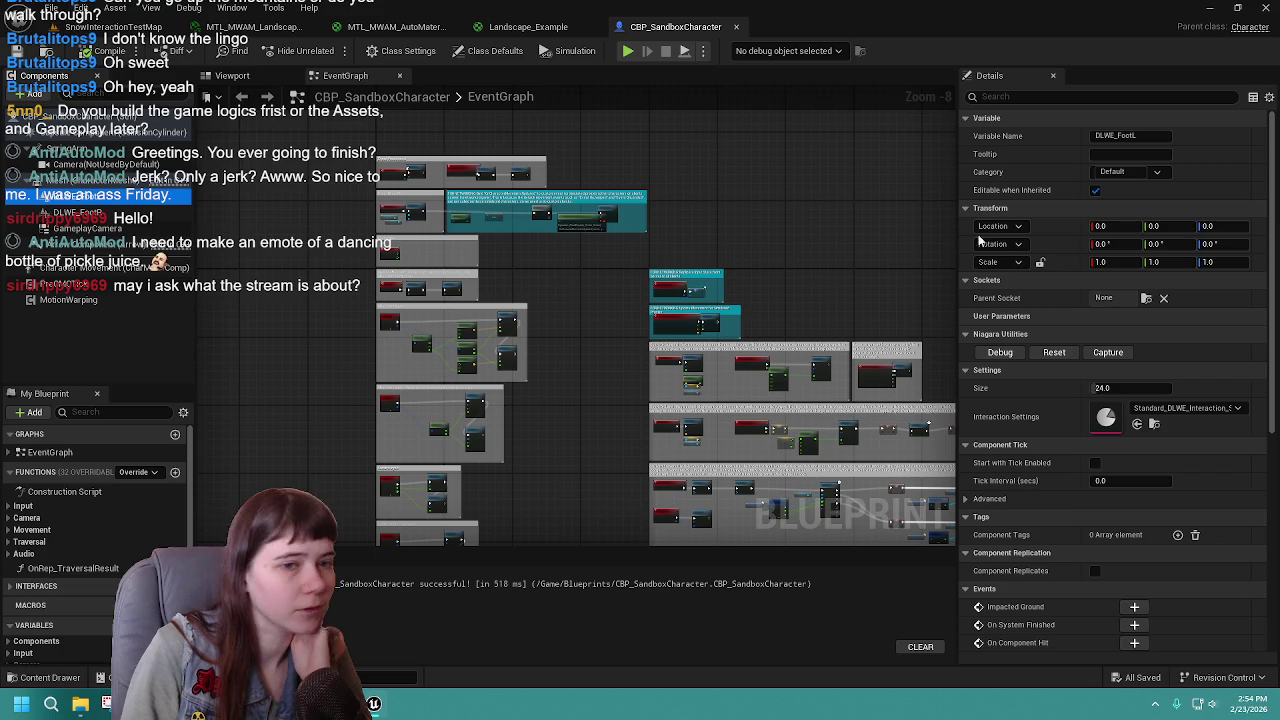
left_click(1147, 300)
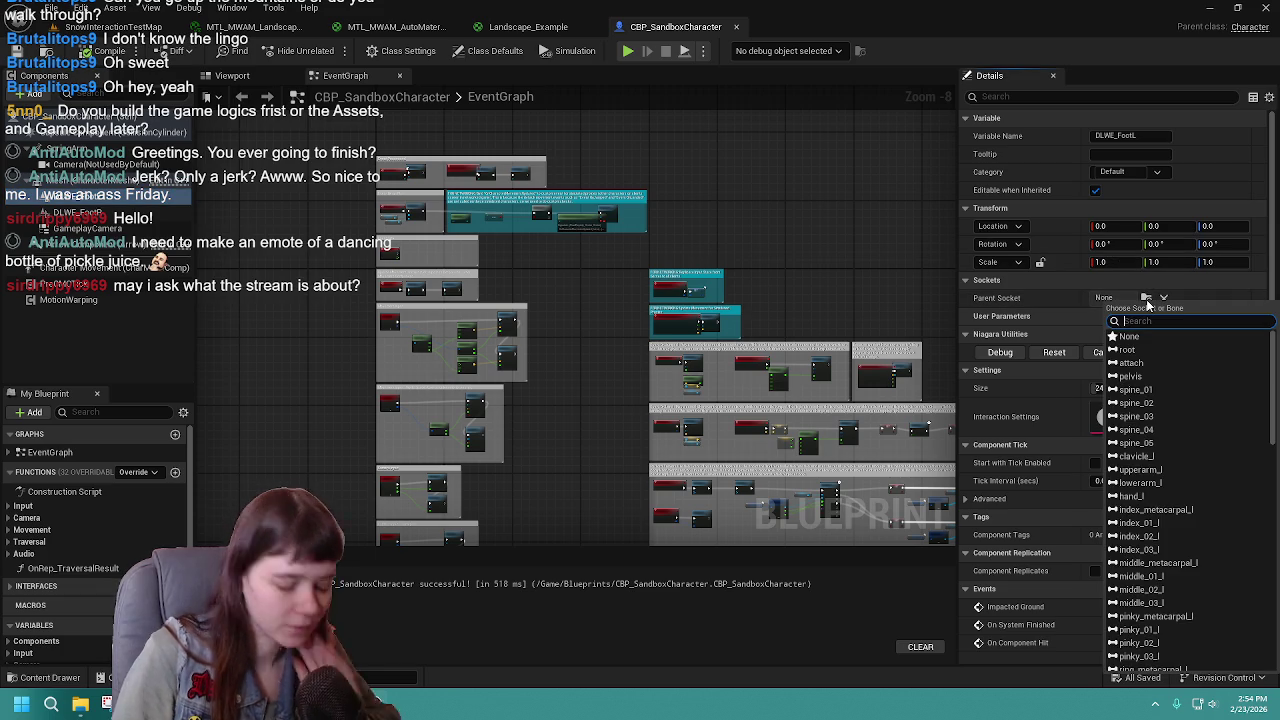
type("foot")
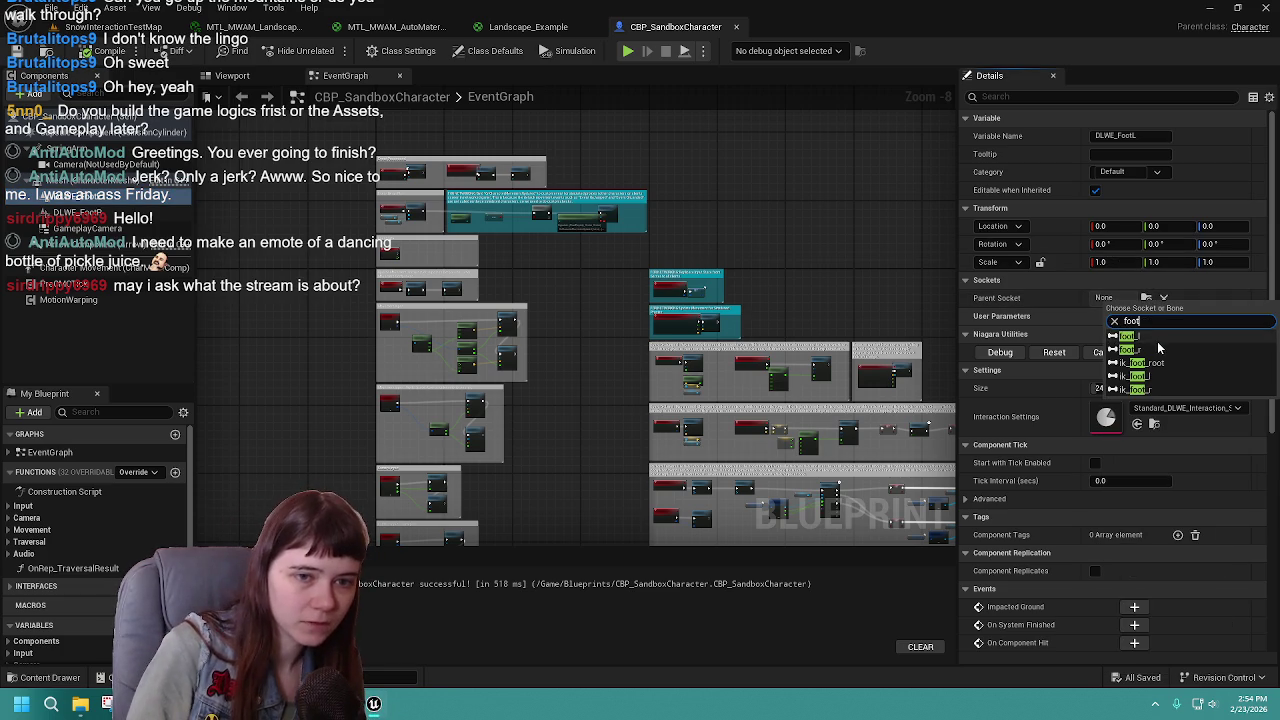
left_click(1135, 349)
Step: Set DLWE_FootR's Parent Socket to foot_r, compile and save, and verify both foot attachments
left_click(79, 212)
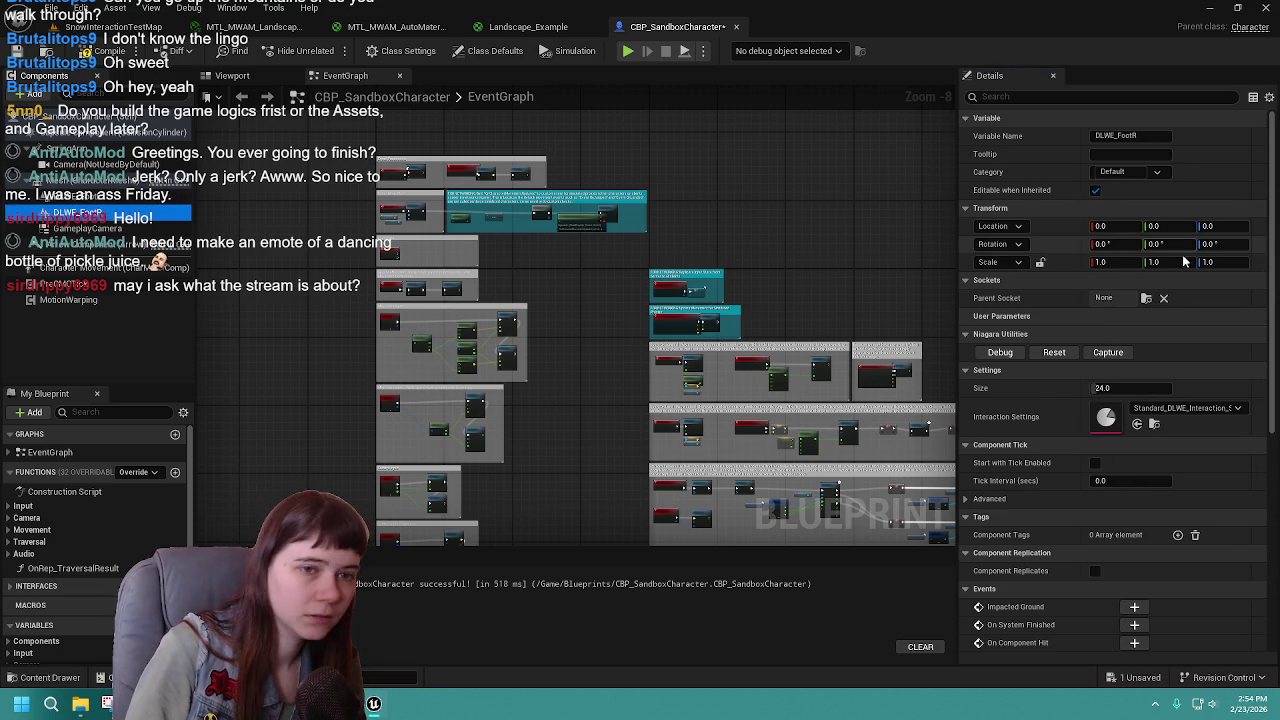
left_click(1147, 299)
type("foot")
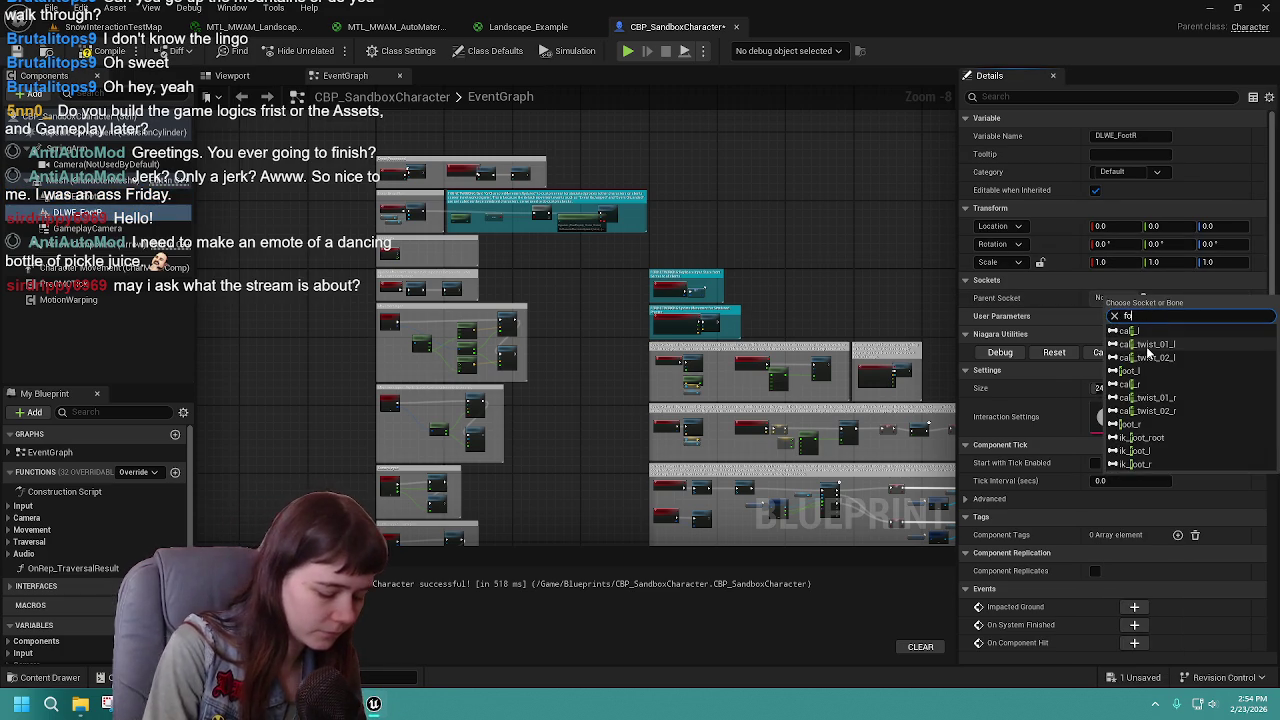
key("Escape")
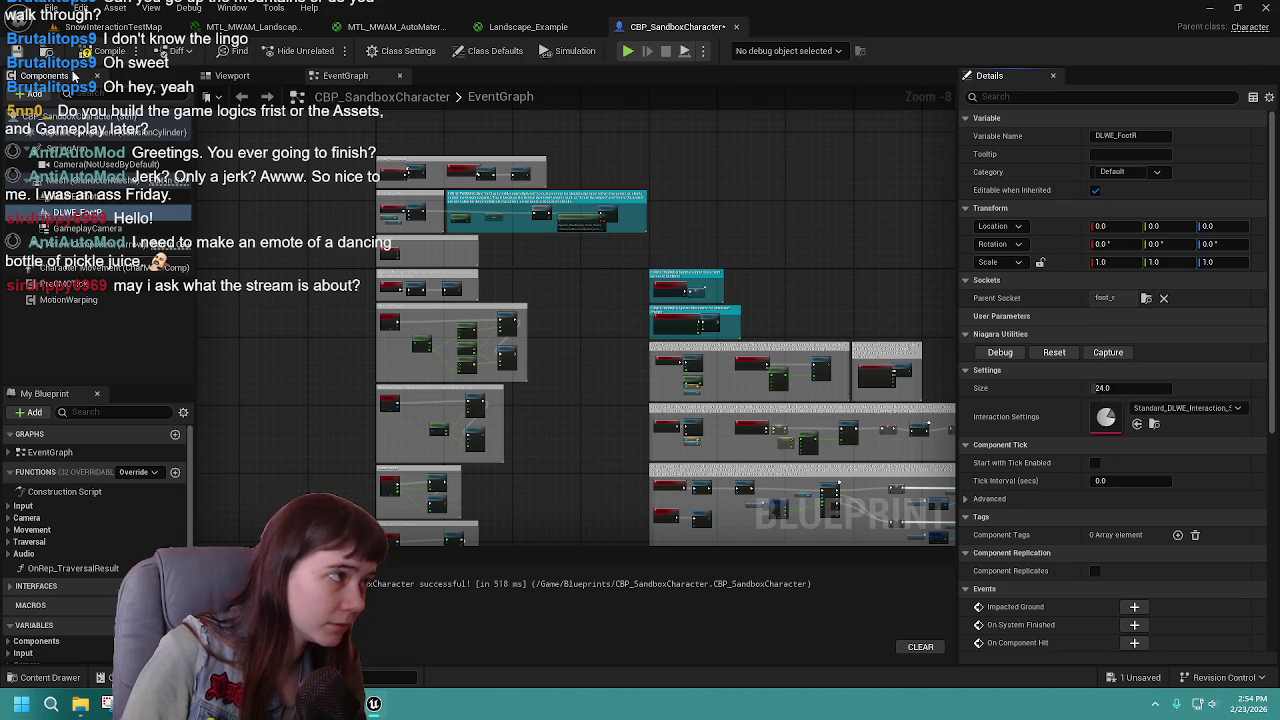
left_click(86, 51)
left_click(18, 50)
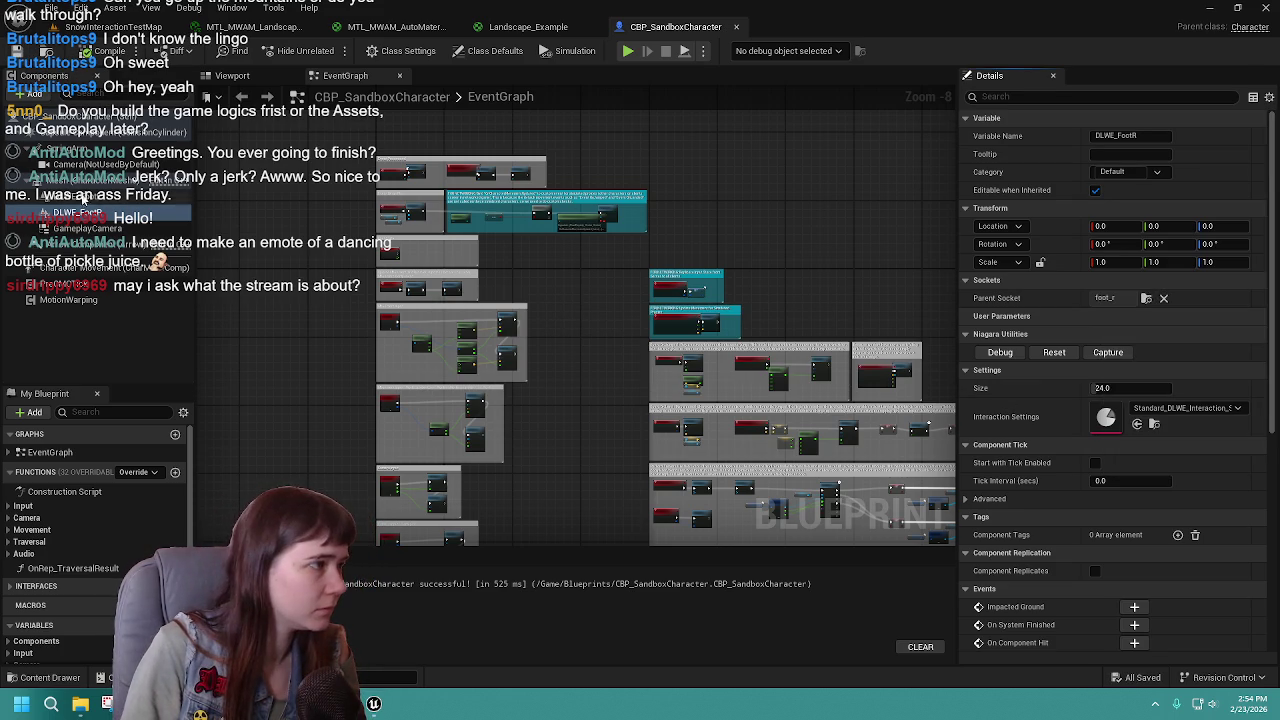
left_click(105, 197)
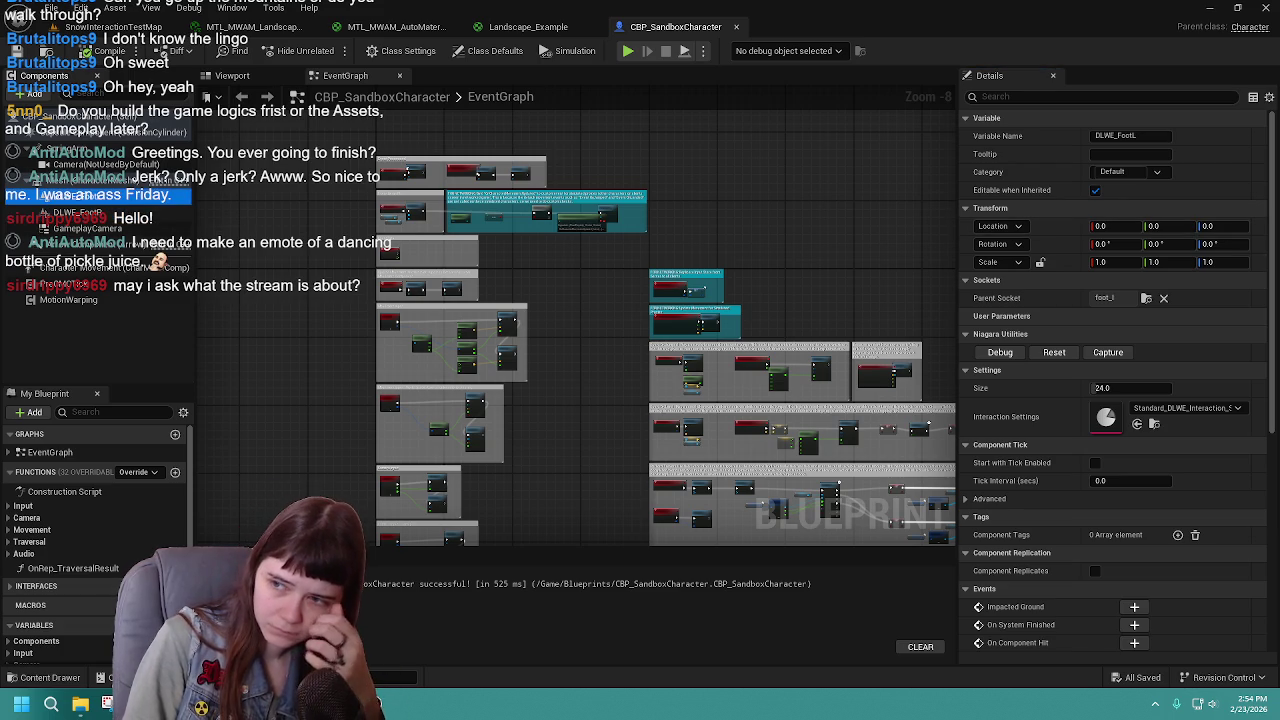
left_click(95, 213)
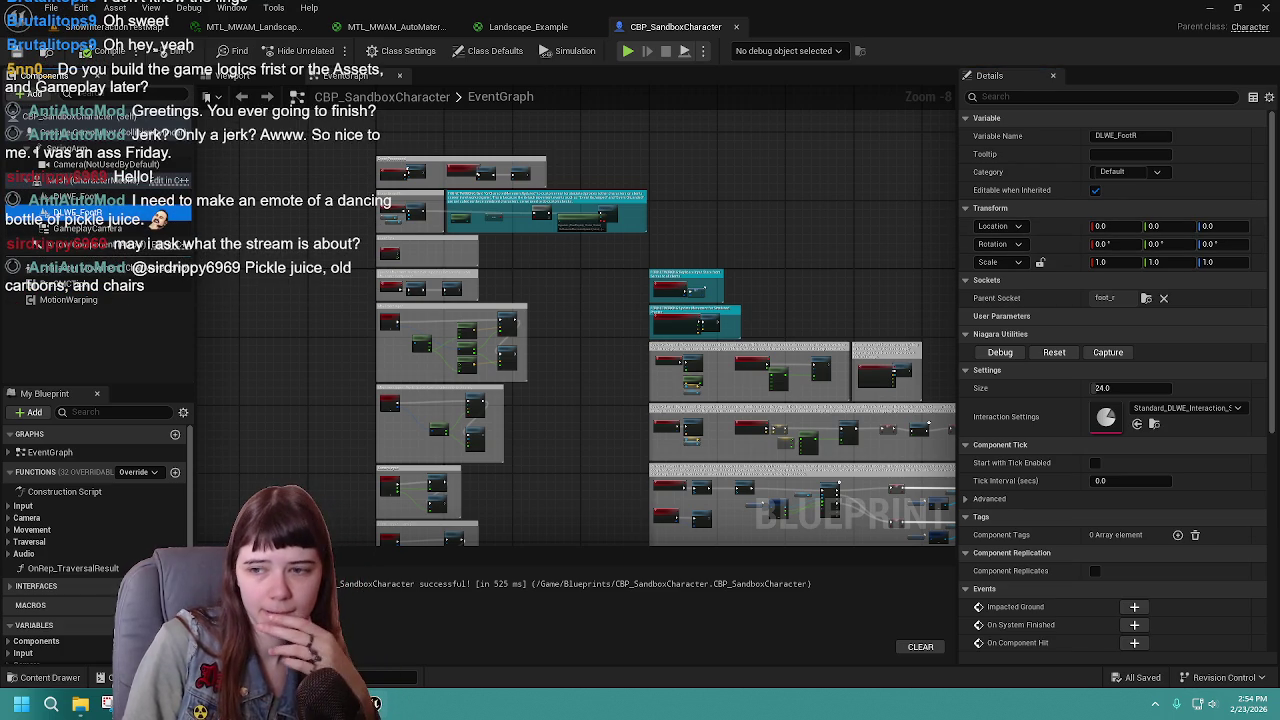
Step: Frame DLWE_FootR on the right foot in the Viewport, undo a trial move, and recompile
left_click(245, 76)
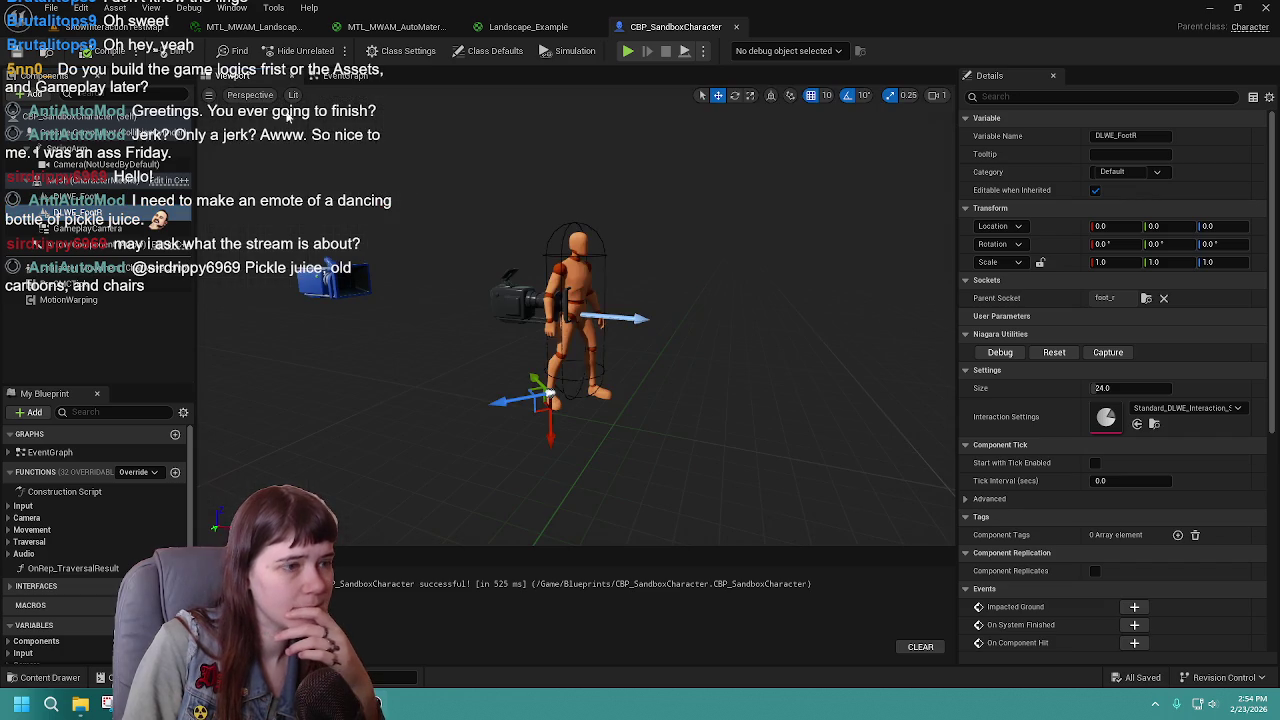
key("f")
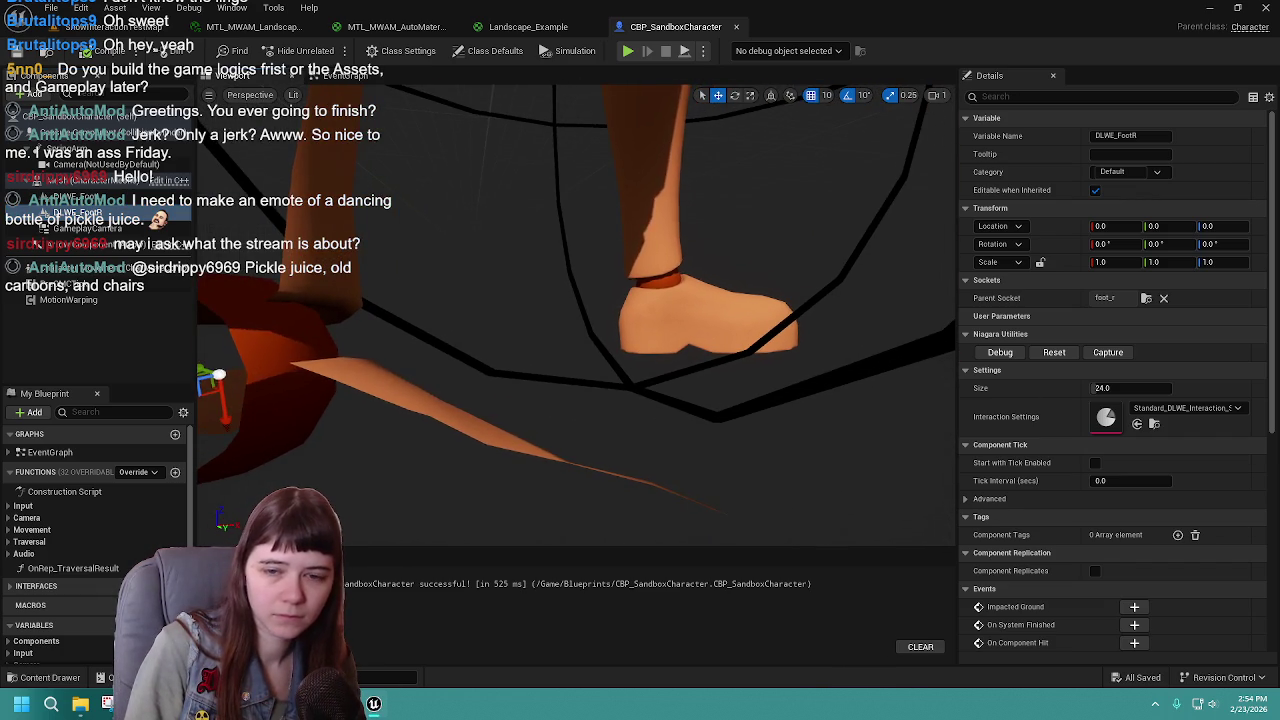
scroll(576, 290, "down", 10)
scroll(576, 290, "up", 10)
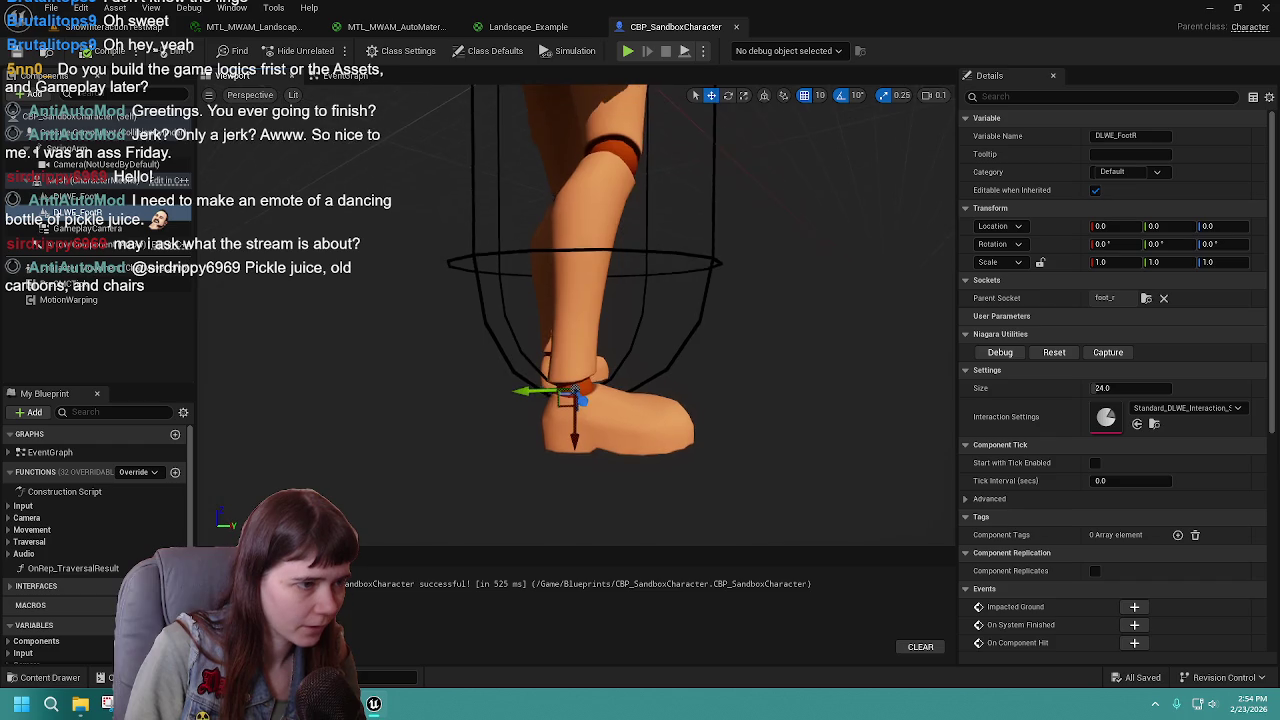
left_click_drag(576, 290, 568, 240)
scroll(442, 369, "up", 3)
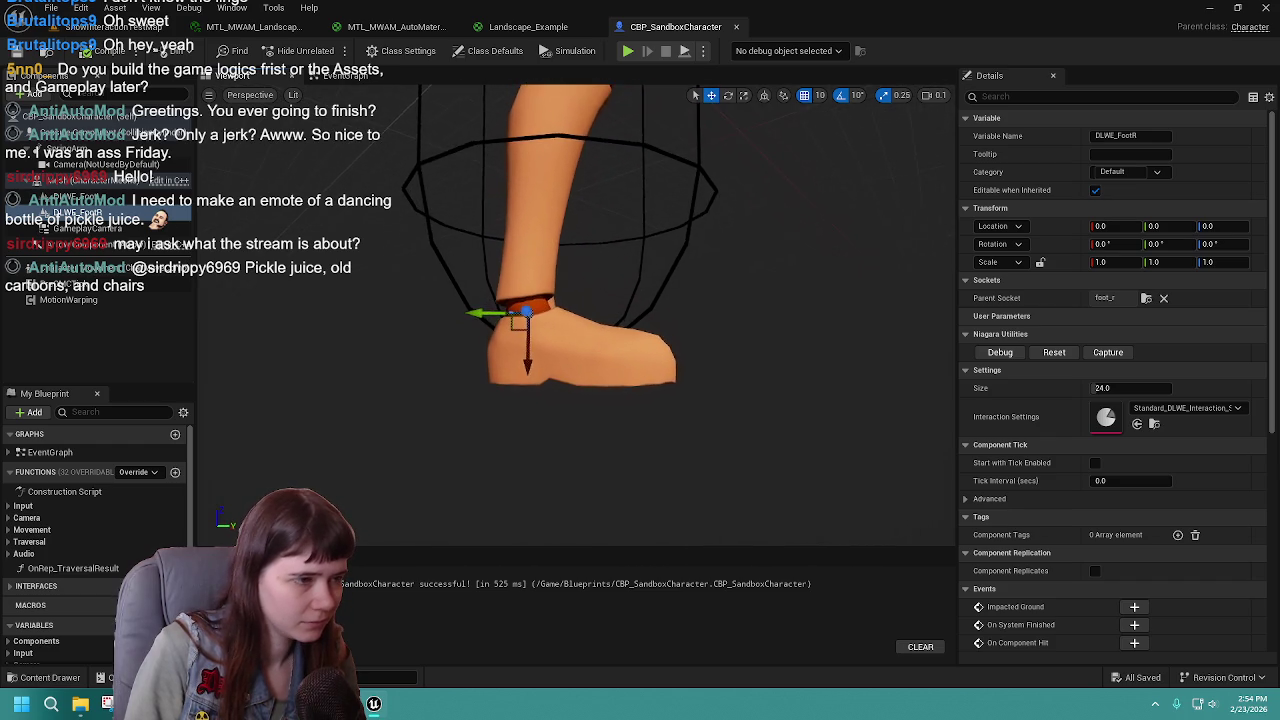
left_click_drag(527, 340, 529, 425)
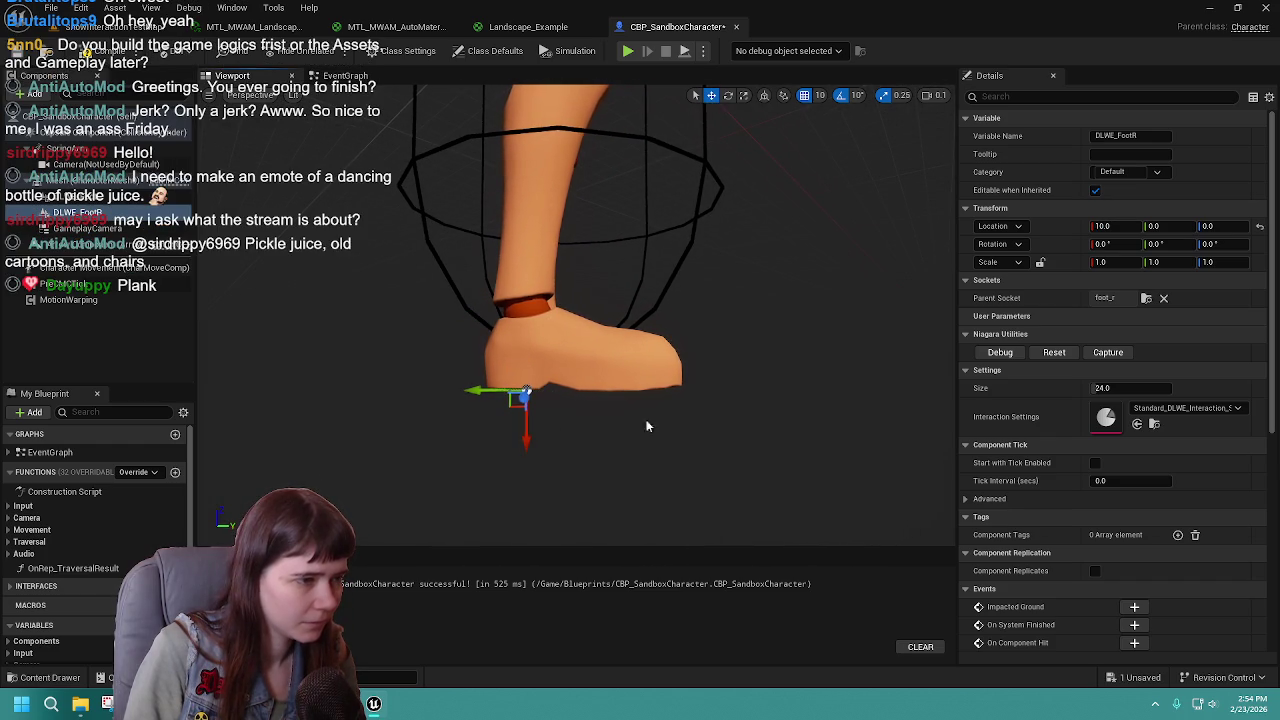
key("ctrl+z")
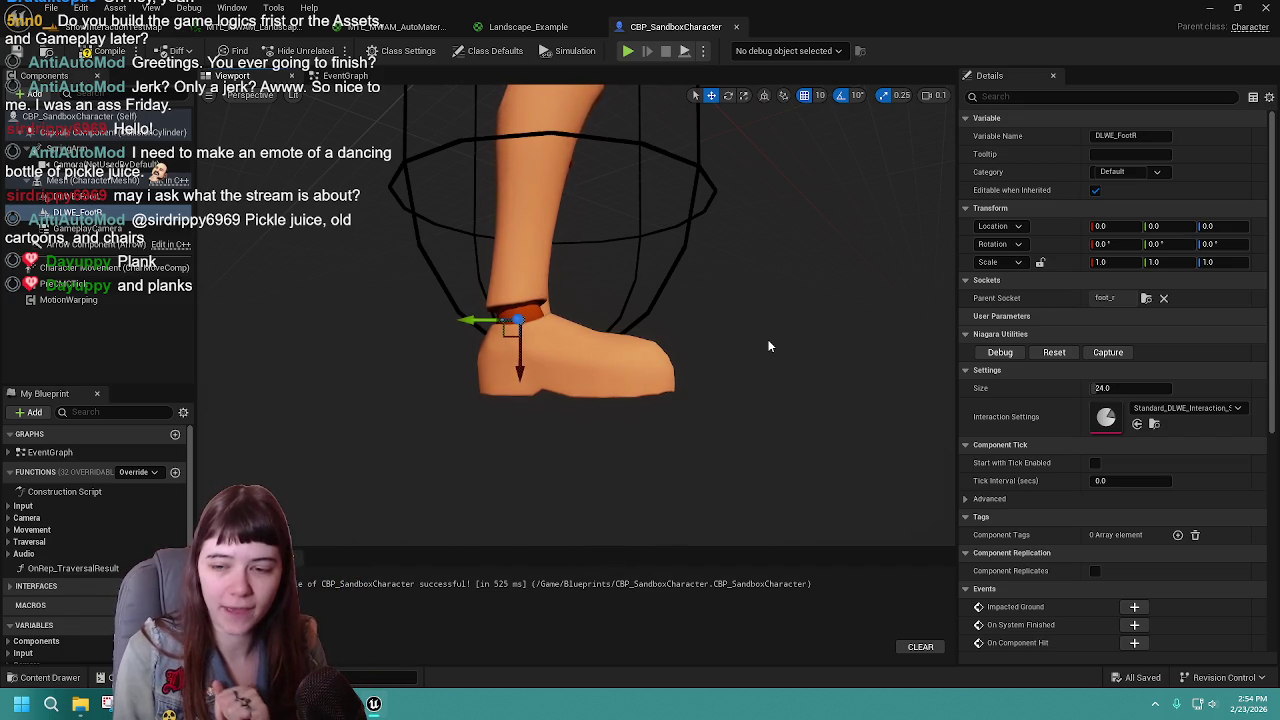
left_click(103, 52)
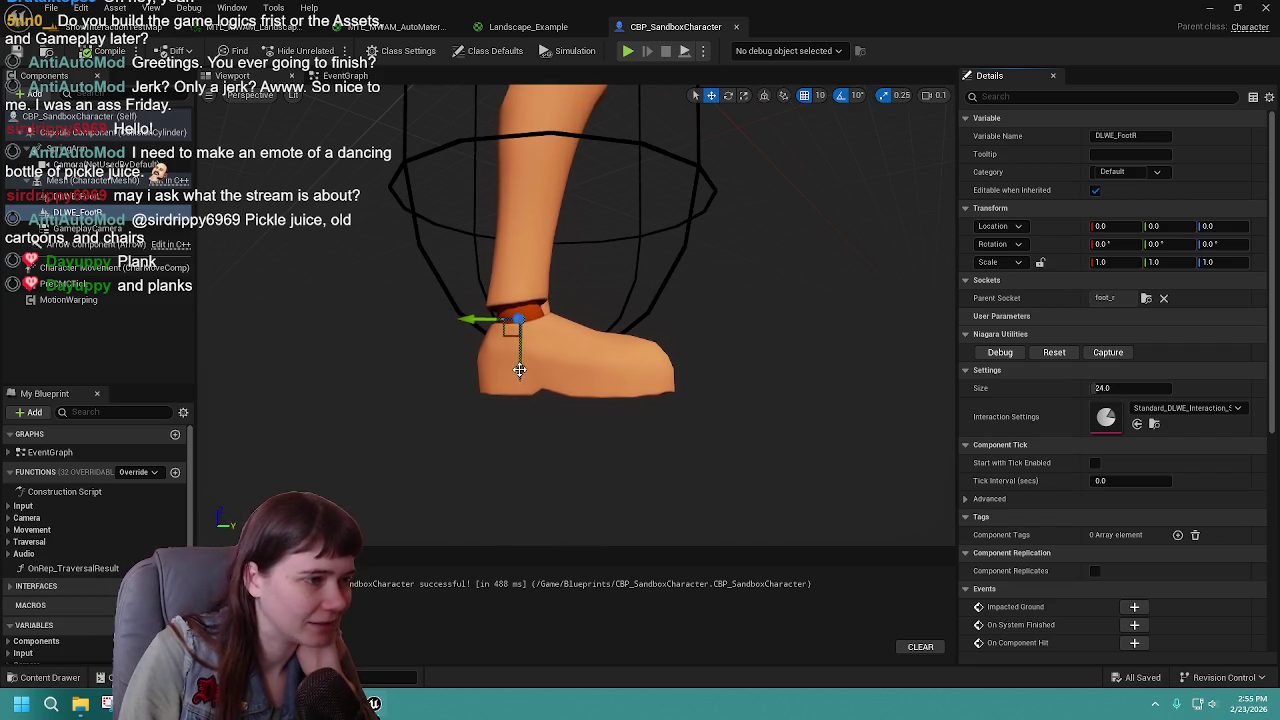
left_click(118, 198)
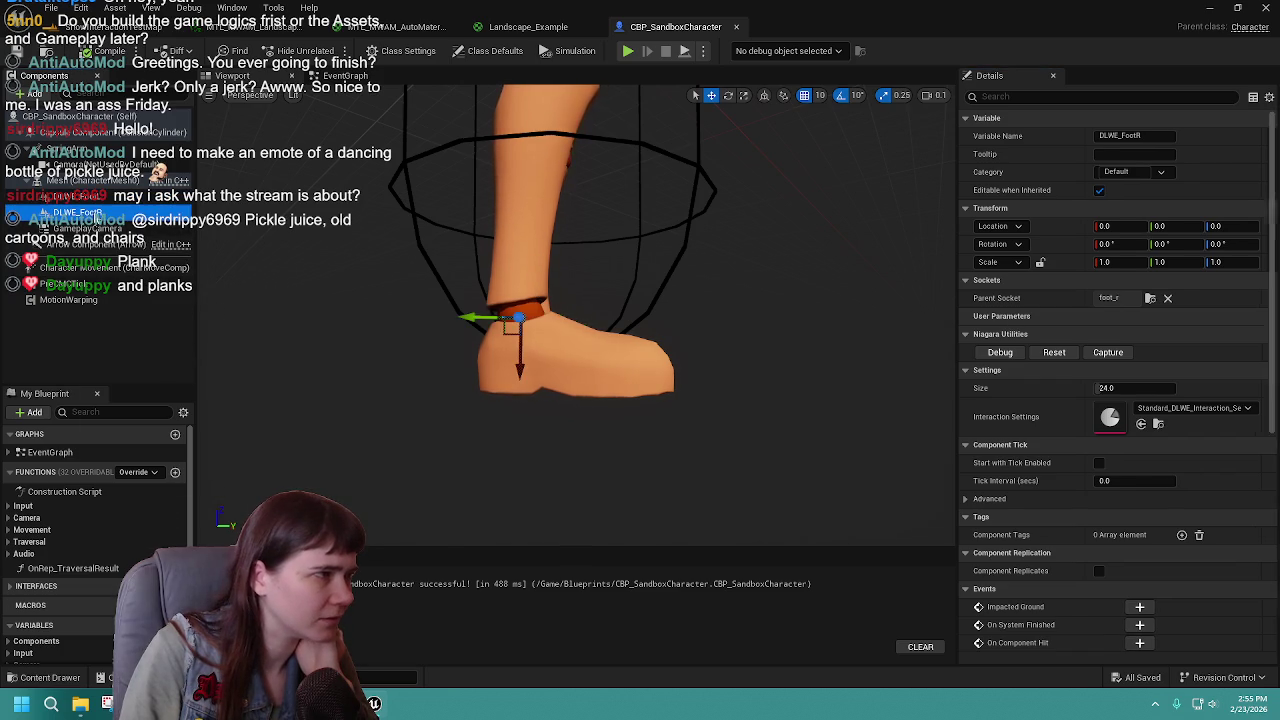
left_click(90, 180)
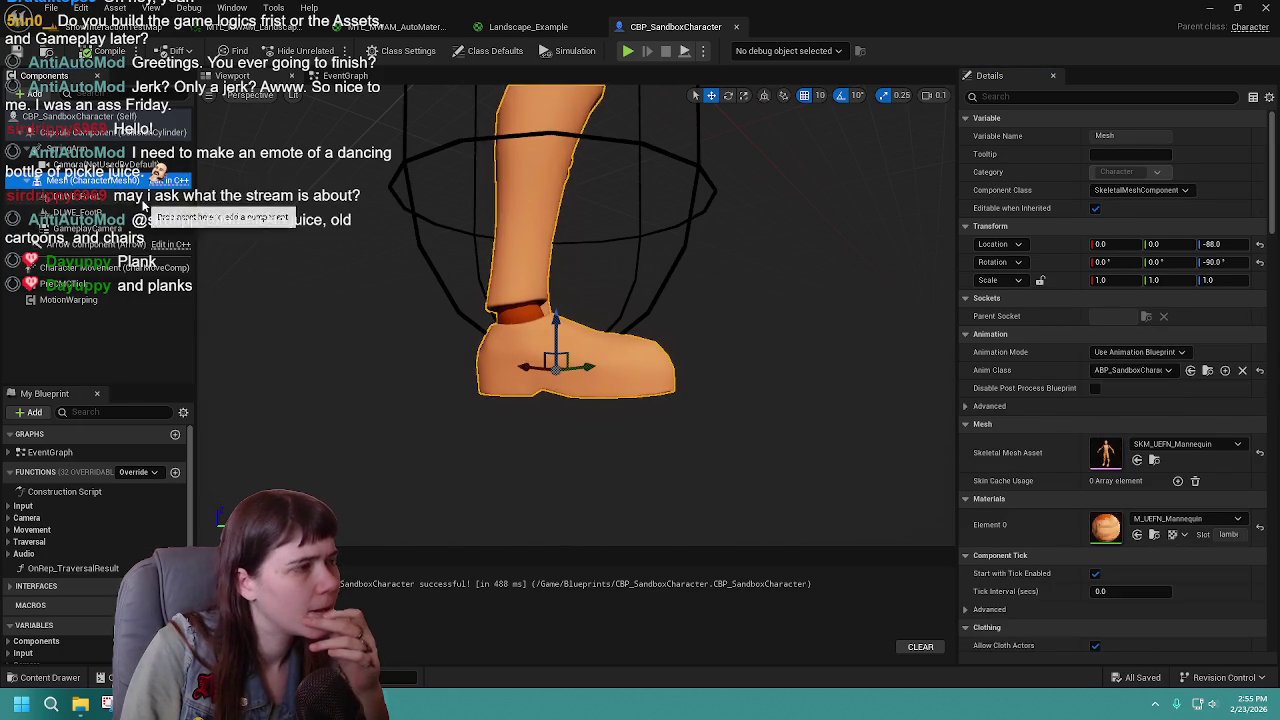
Step: Try DLWE_FootL Location X offsets of 10, -20 and -15
left_click(160, 213)
left_click(540, 290)
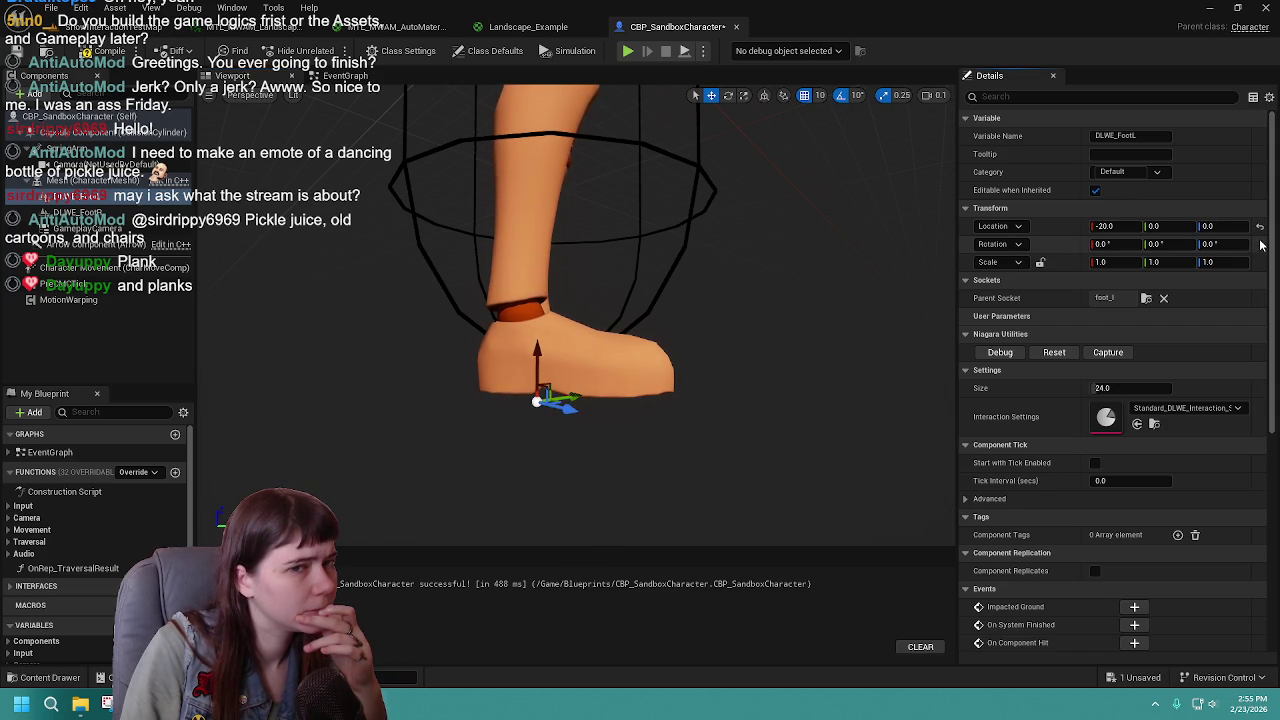
left_click(1259, 226)
left_click(1104, 226)
type("10")
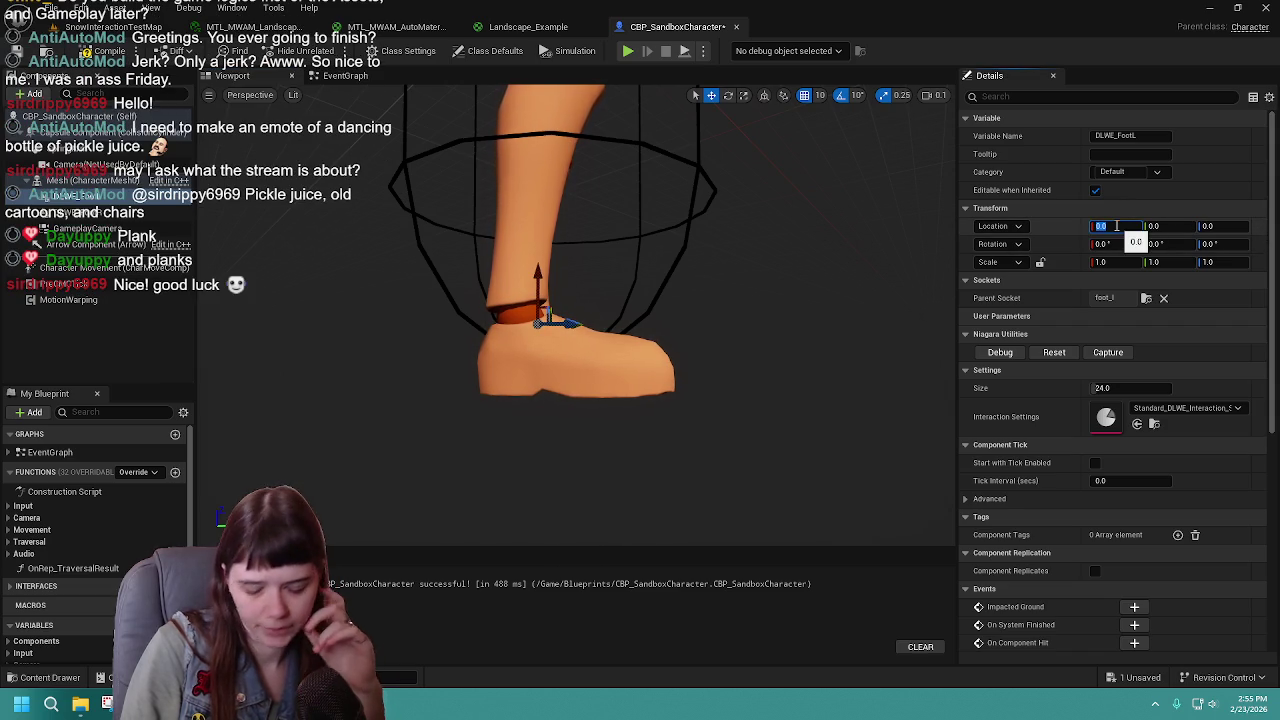
key("Return")
type("-20")
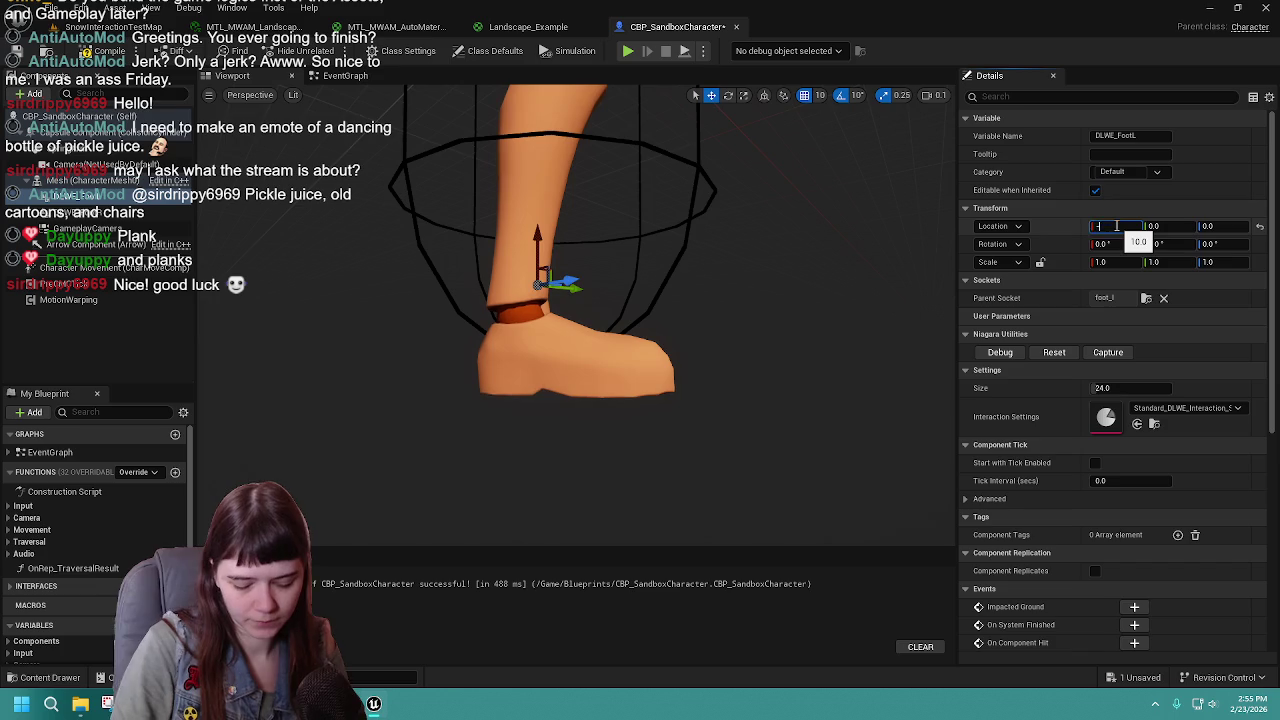
key("Return")
scroll(663, 323, "up", 1)
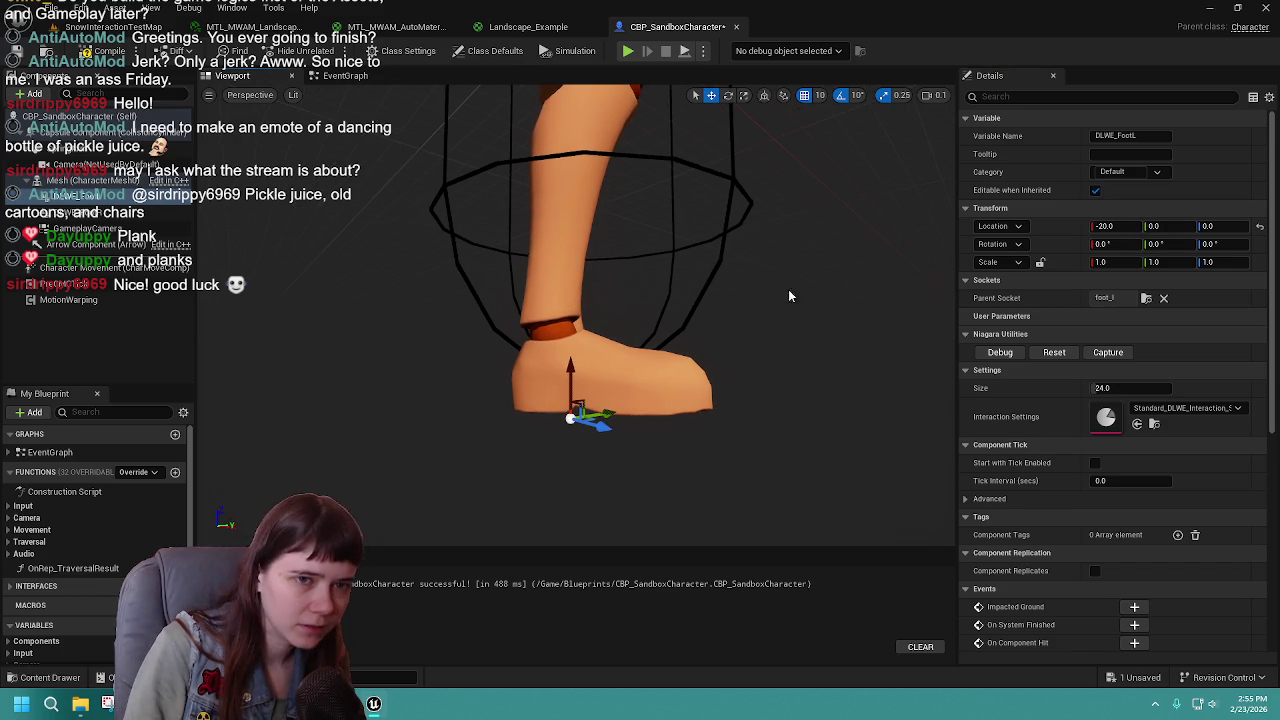
type("-15")
key("Return")
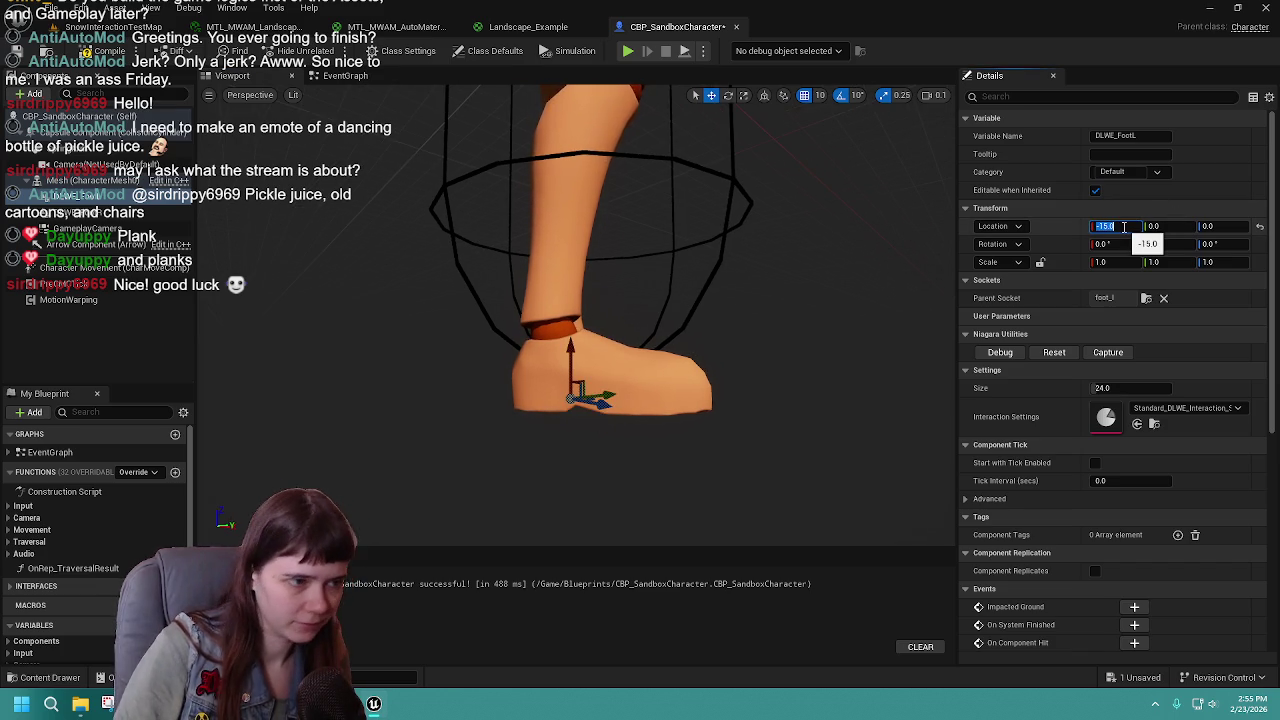
Step: After checking the foot, settle on a DLWE_FootL Location X of -10
left_click_drag(580, 300, 415, 322)
left_click(1133, 226)
type("-10")
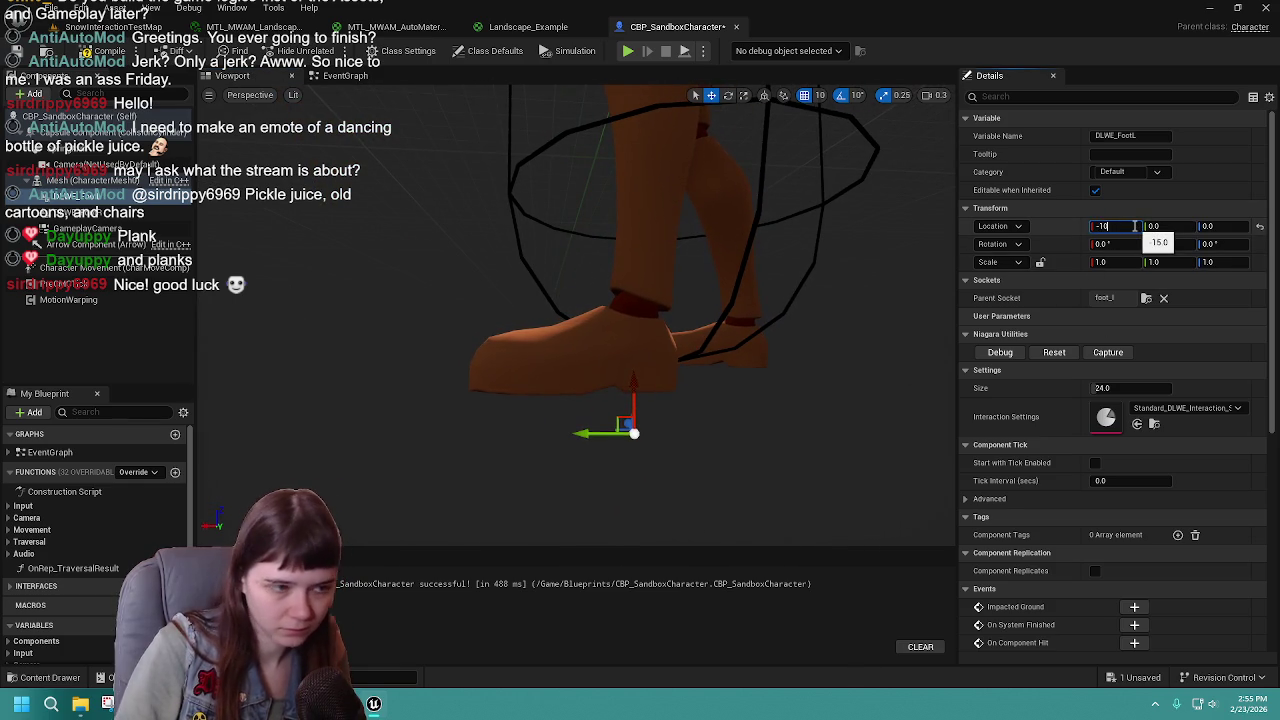
key("Return")
left_click(110, 212)
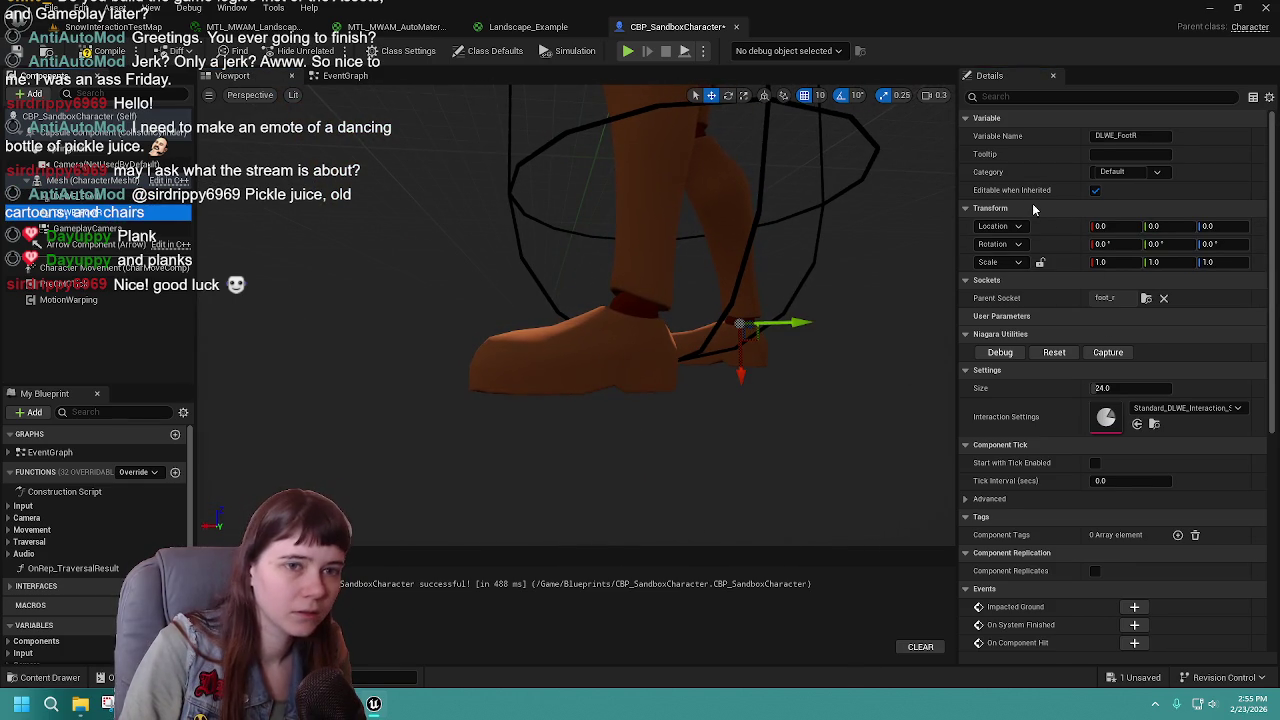
Step: Set DLWE_FootR's Location X to 10 after briefly trying -10
left_click(1122, 227)
type("-10")
key("Return")
type("10")
key("Return")
mouse_move(657, 286)
left_mouse_down()
mouse_move(750, 292)
mouse_move(656, 277)
left_mouse_up()
Step: Compile and save the character blueprint, then return to the snowy level
left_click(104, 51)
left_click(16, 52)
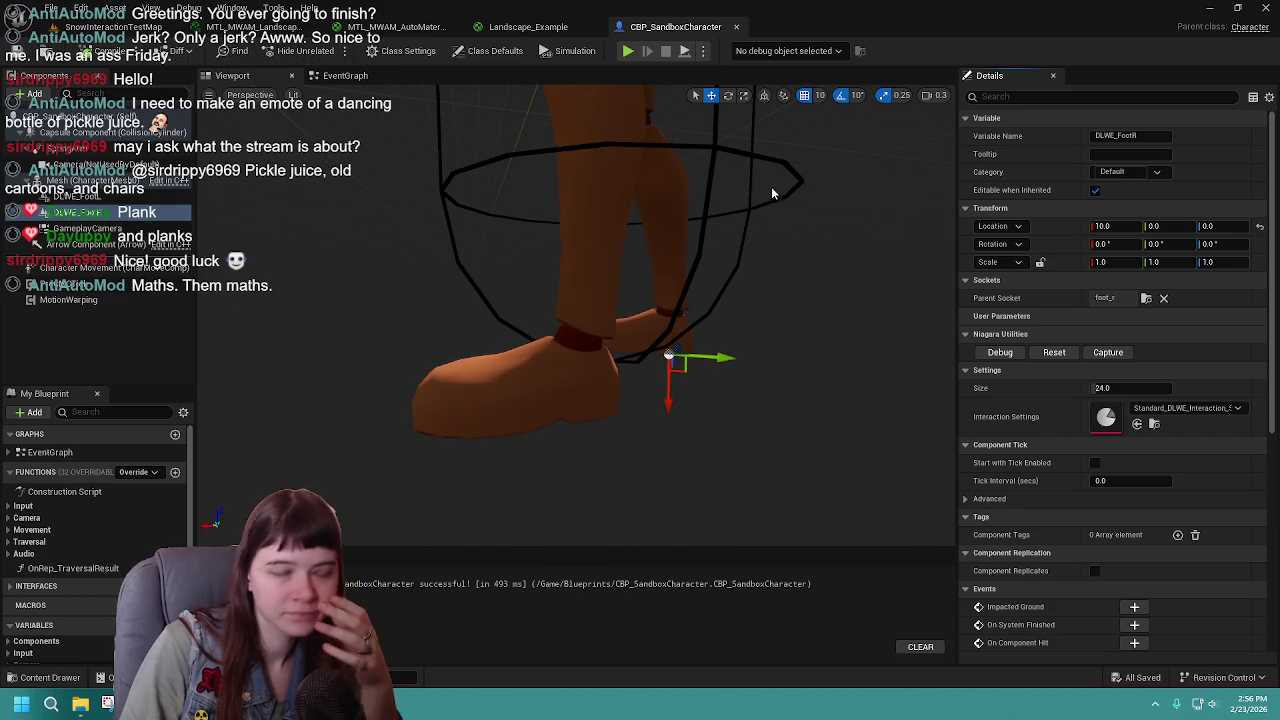
left_click(100, 27)
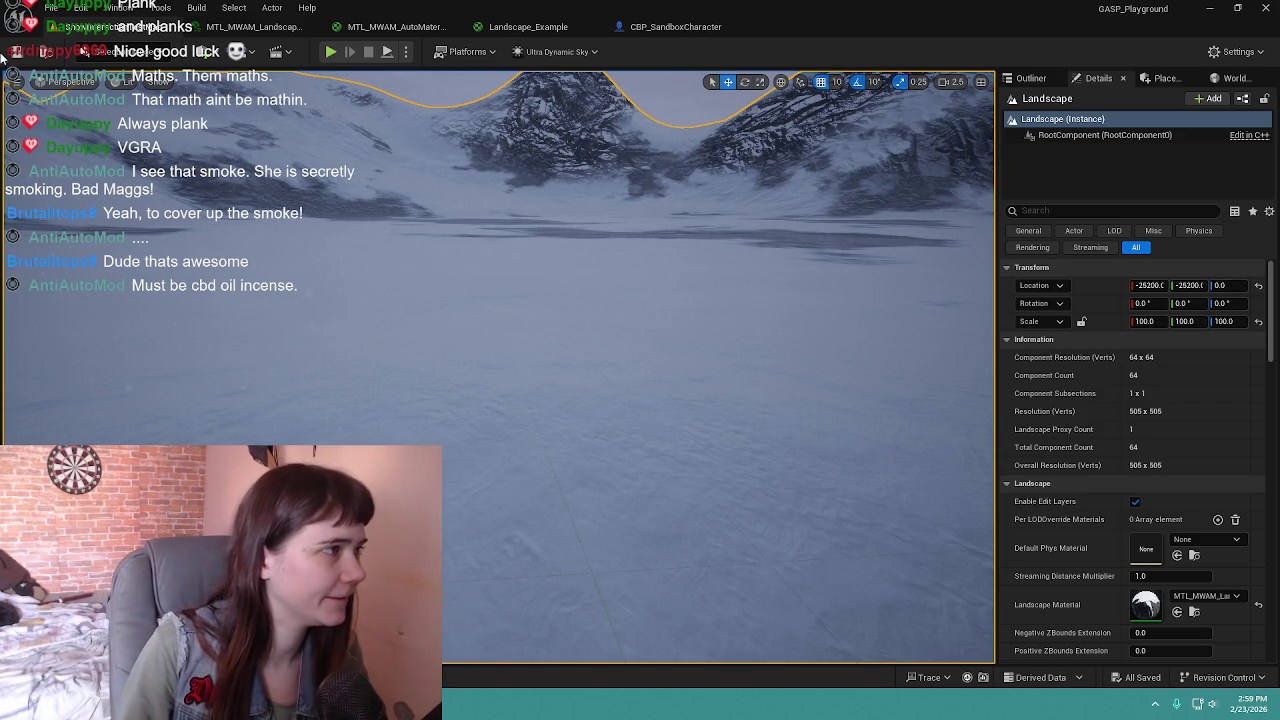
Step: Fly toward the mountains and use Play From Here on the snowfield
scroll(794, 148, "up", 3)
scroll(500, 360, "up", 5)
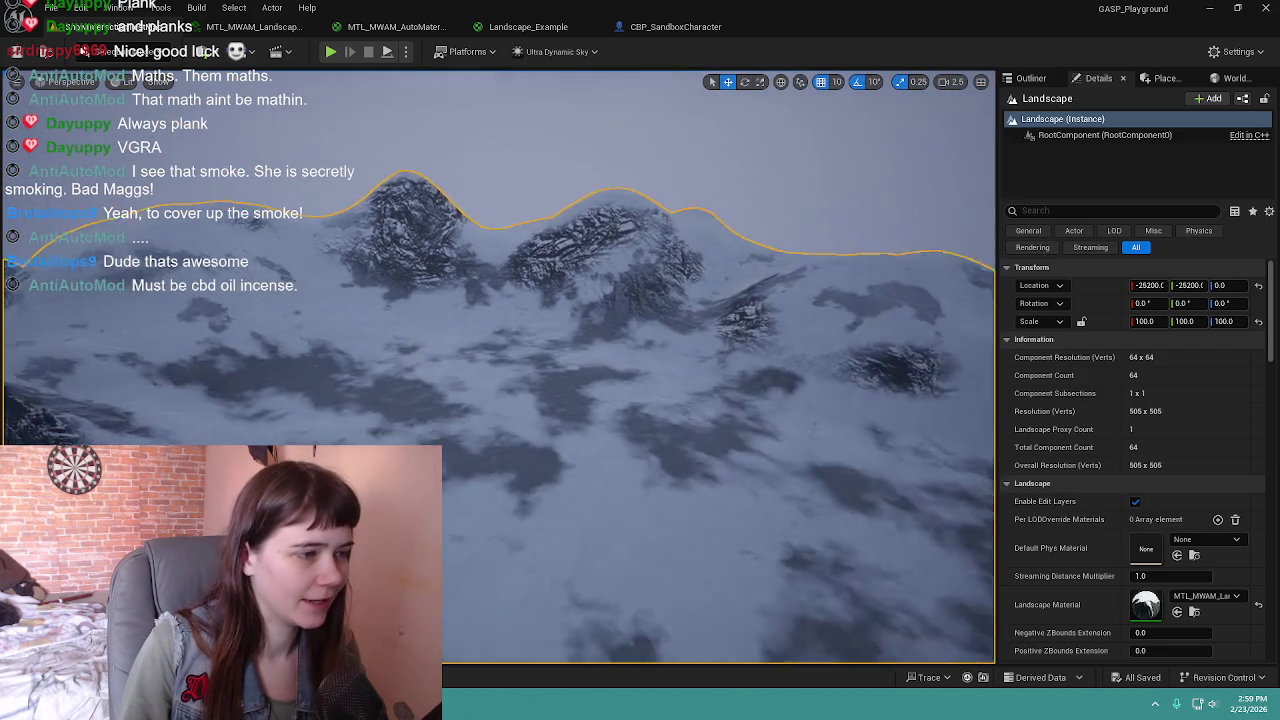
scroll(500, 360, "up", 6)
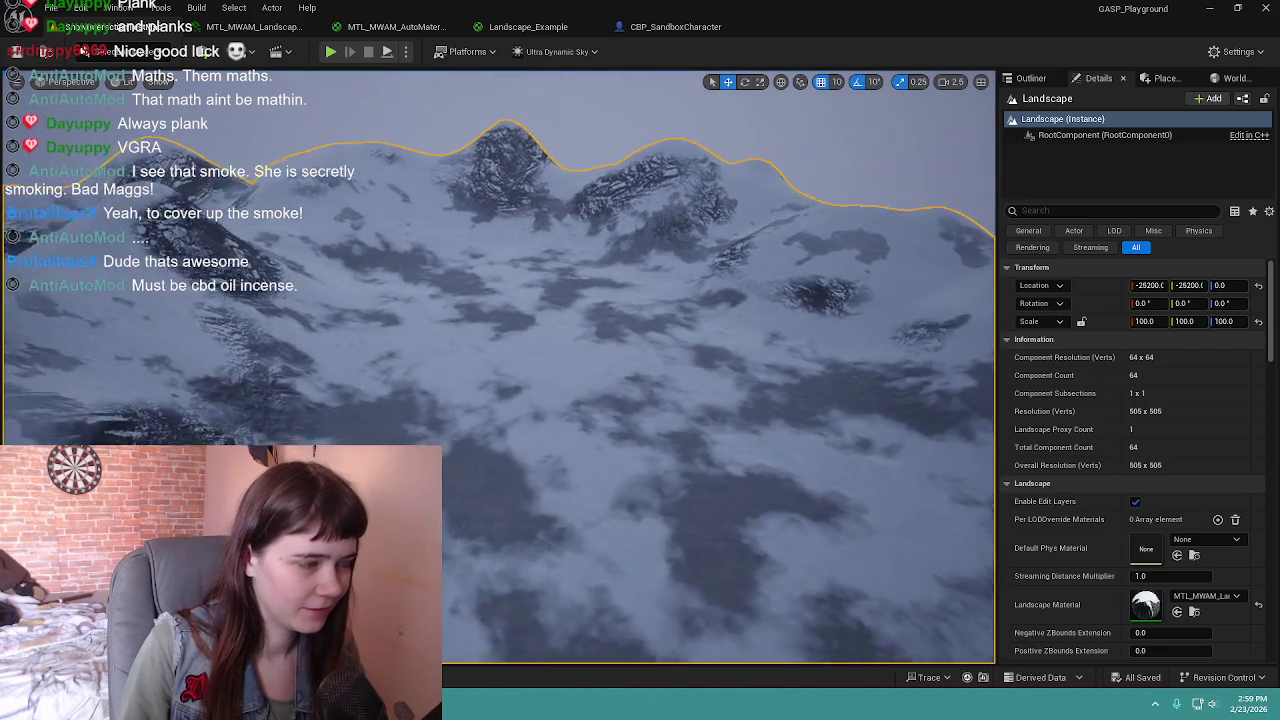
scroll(647, 345, "up", 4)
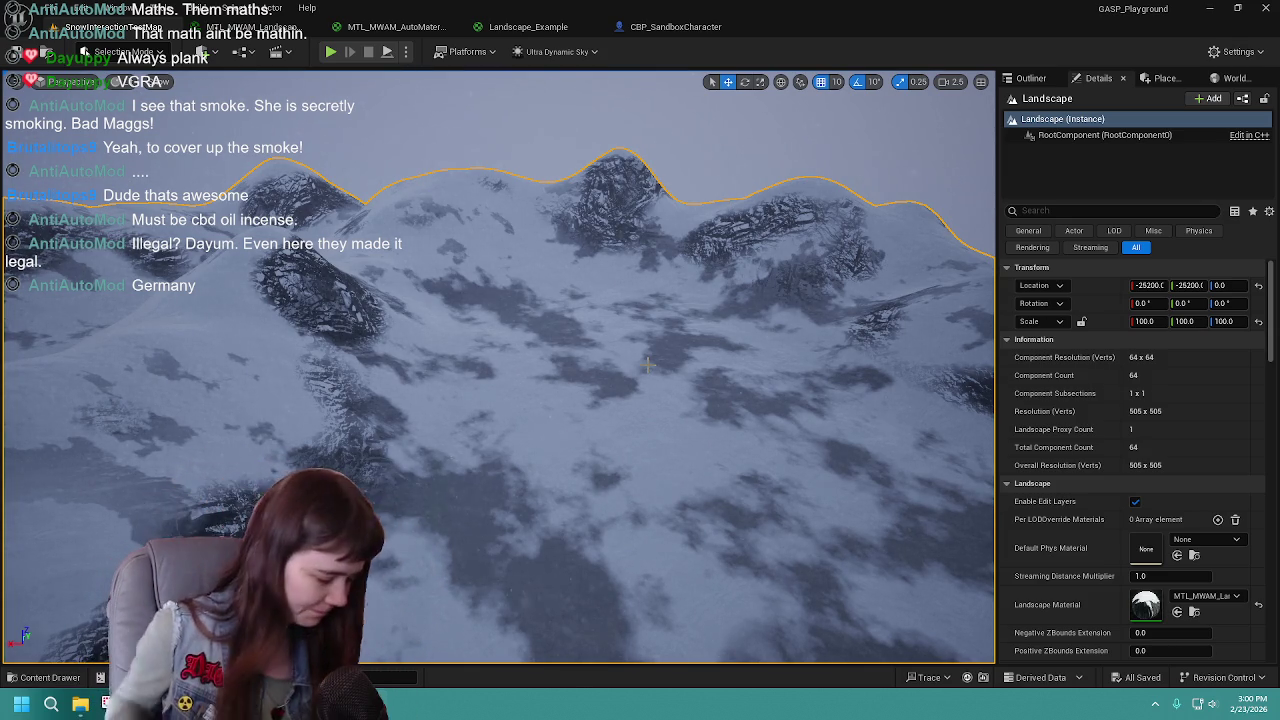
right_click(580, 470)
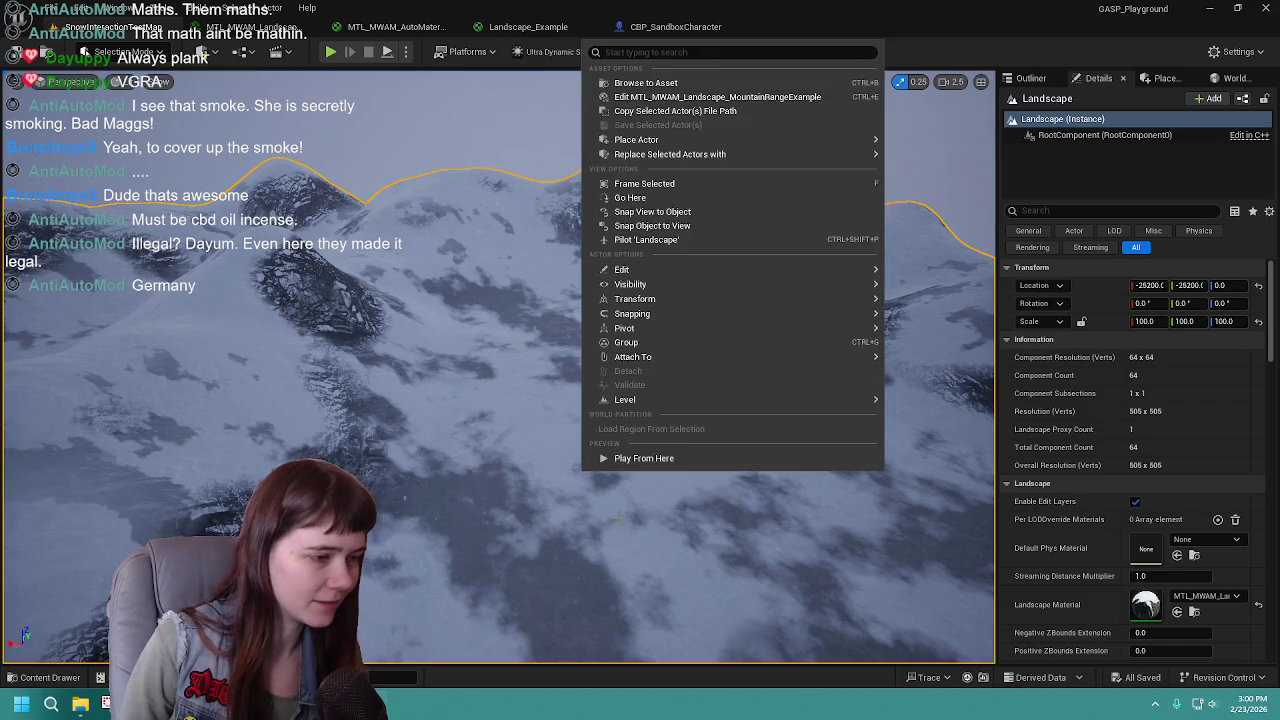
left_click(660, 458)
left_click(652, 476)
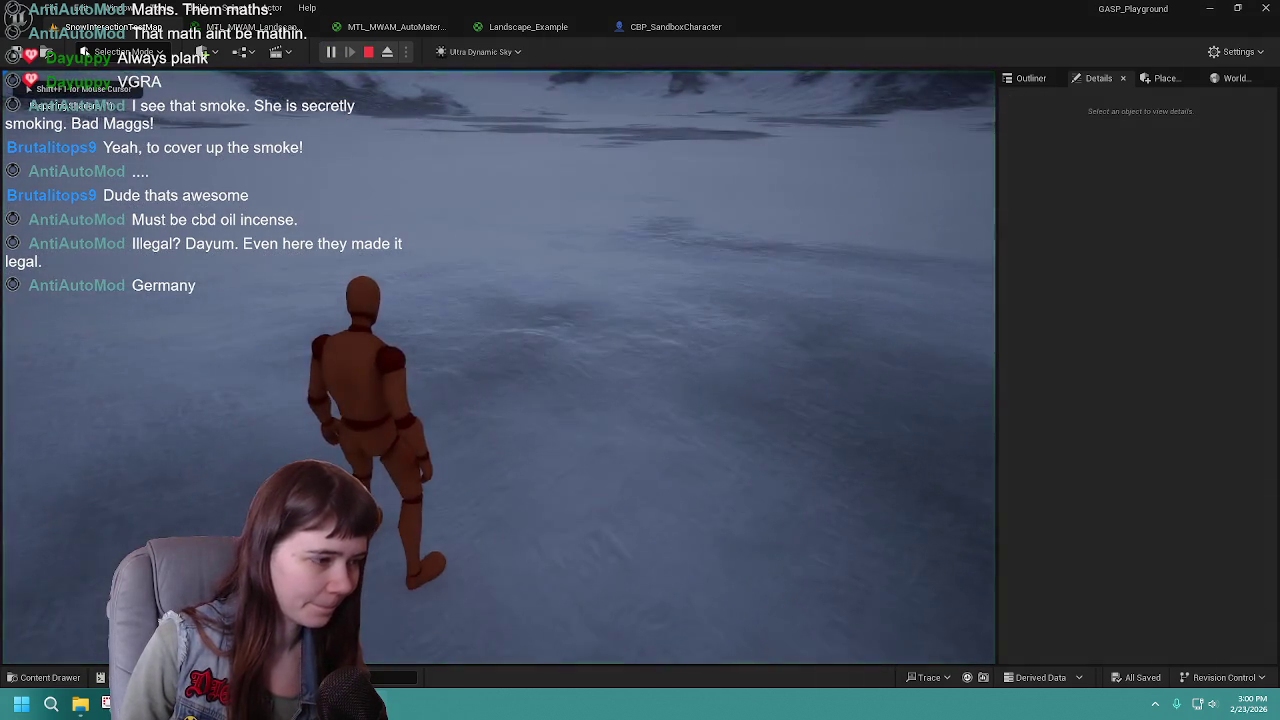
Step: Run the mannequin forward across the snowfield, then end the play session
key("w")
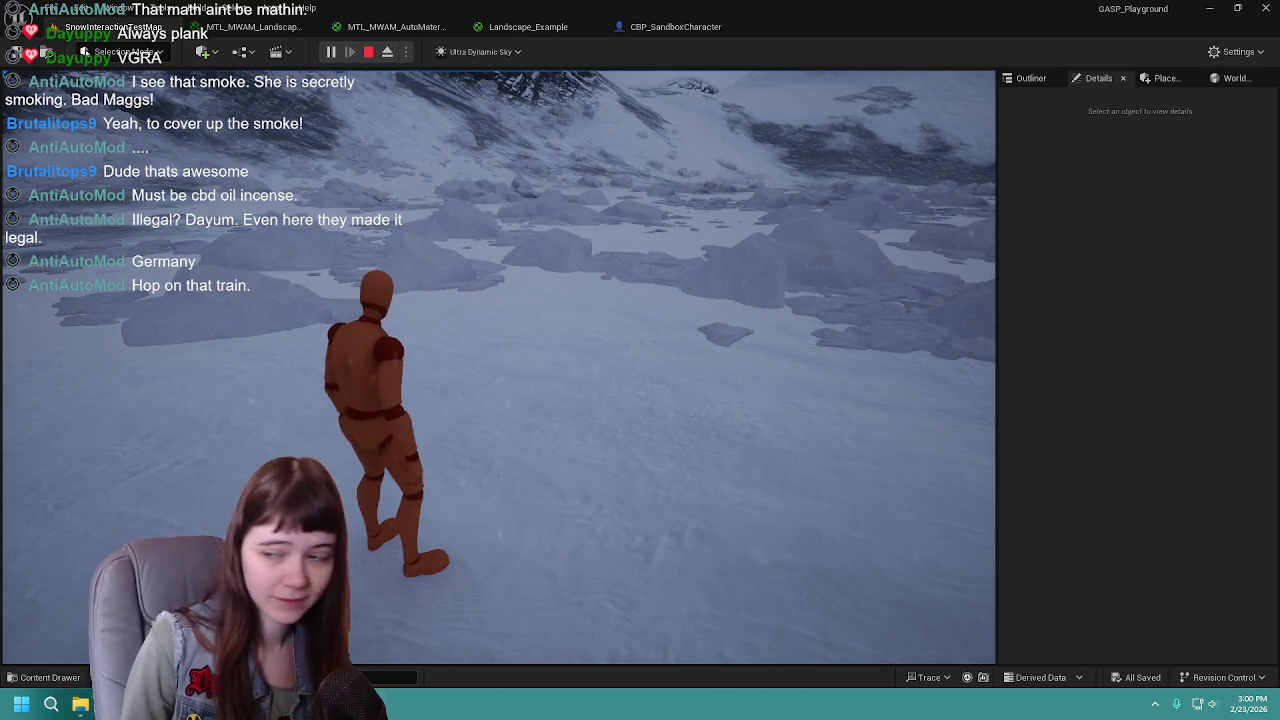
key("w")
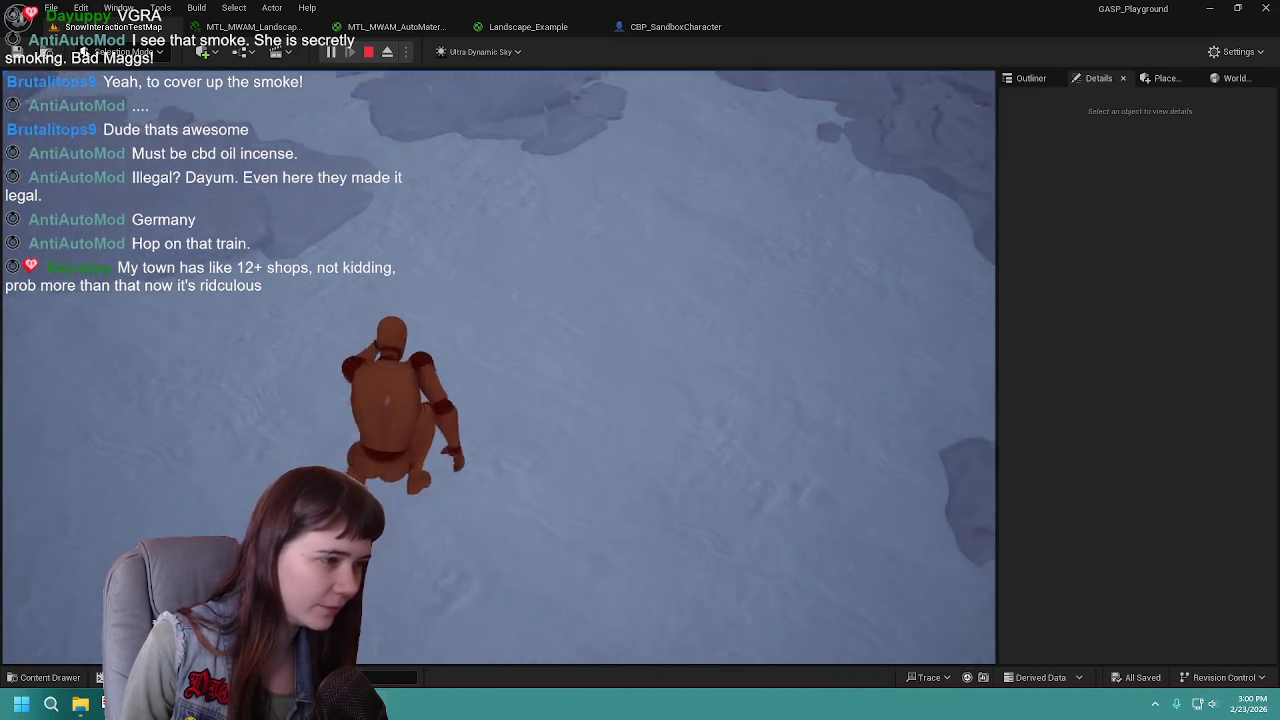
key("Escape")
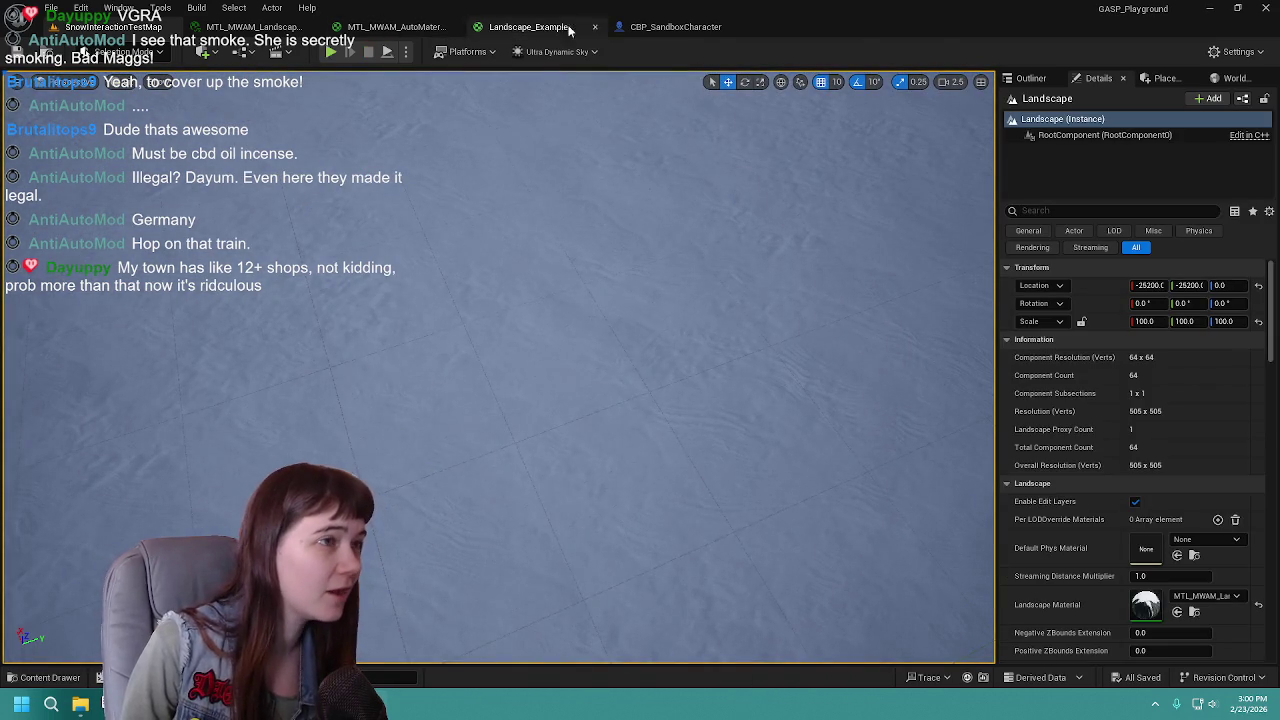
Step: In CBP_SandboxCharacter, set DLWE_FootR's Location X to 12
left_click(675, 26)
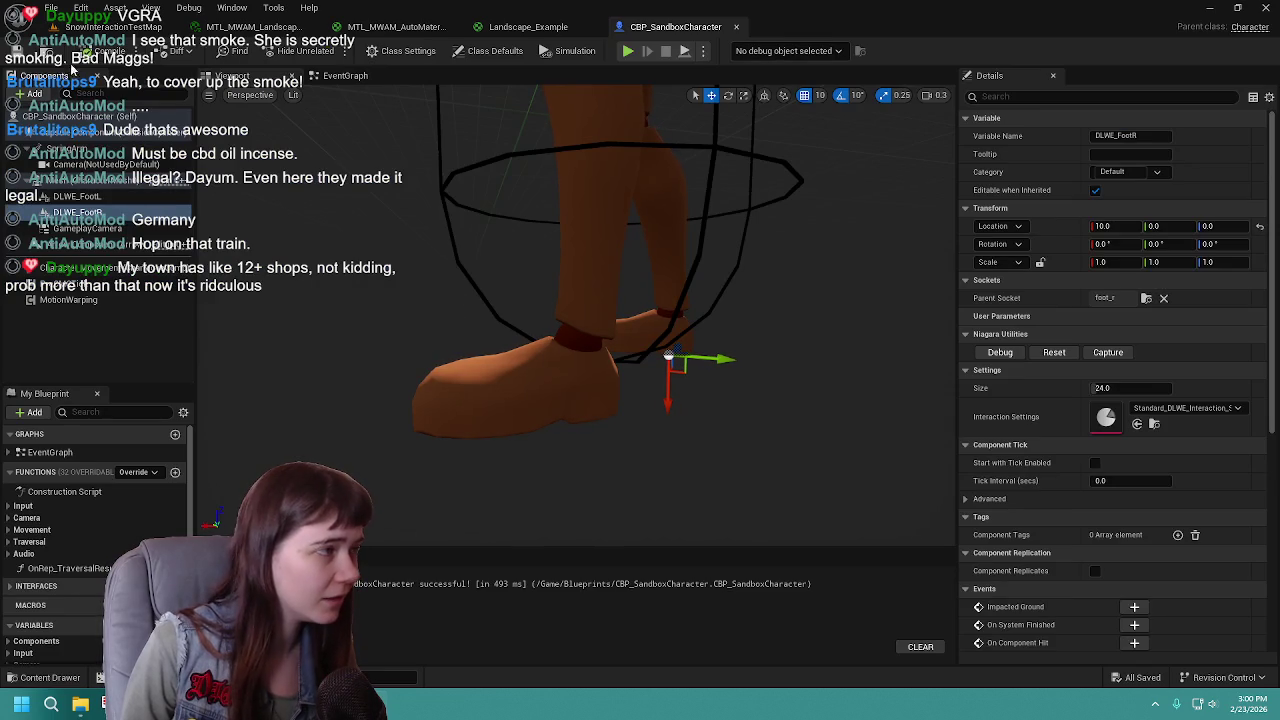
left_click(1116, 226)
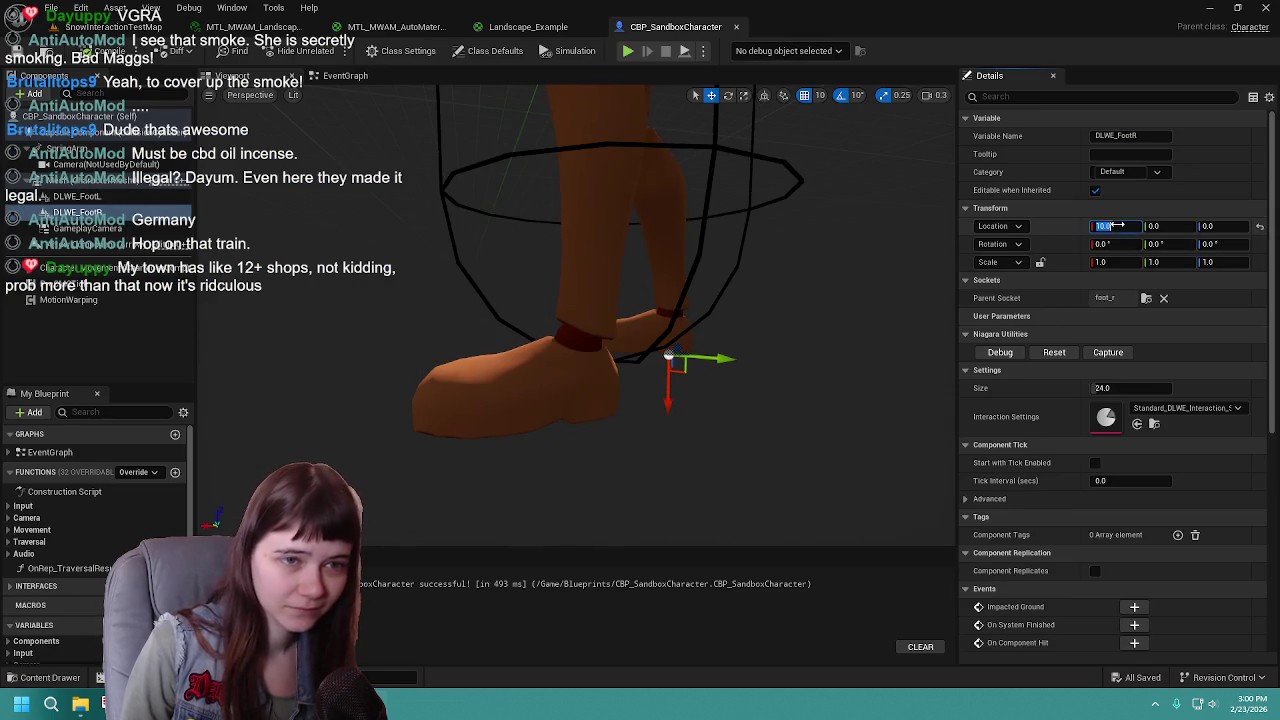
type("12")
key("Return")
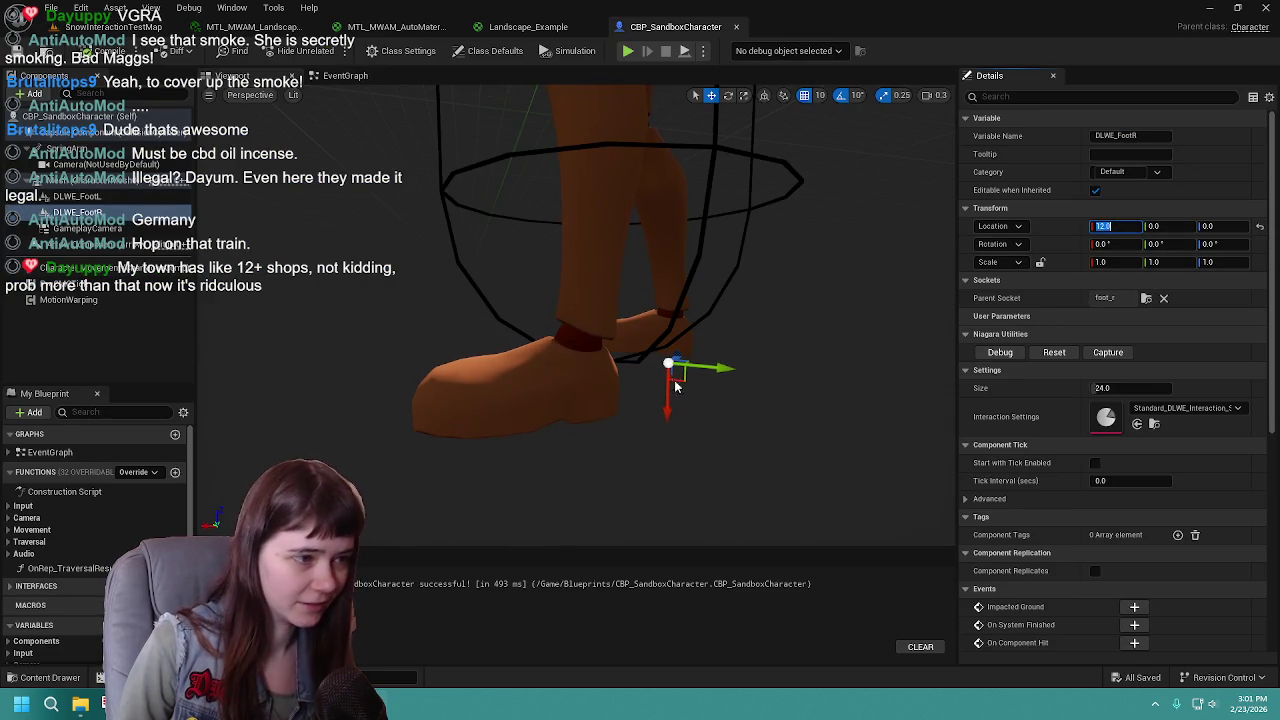
Step: Set DLWE_FootL's Location X to -12 and return to the snowy level
left_click(120, 197)
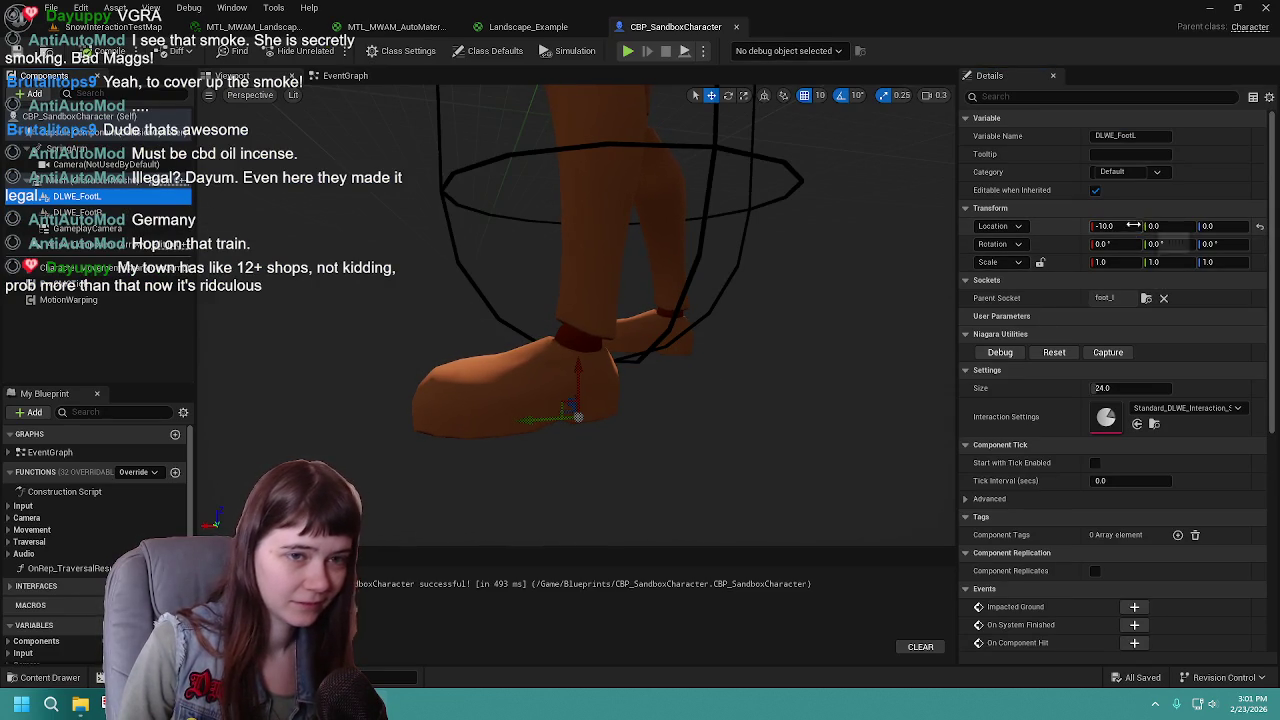
left_click(1131, 226)
type("8")
key("Return")
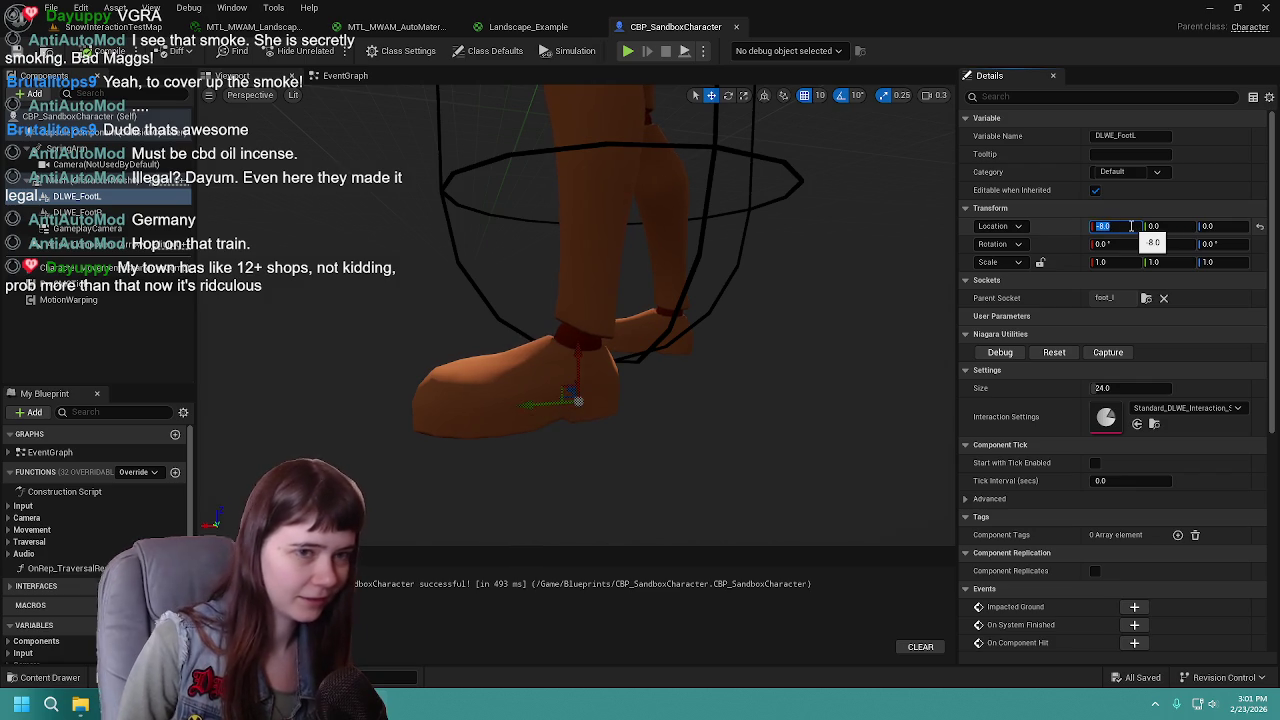
type("-12")
key("Return")
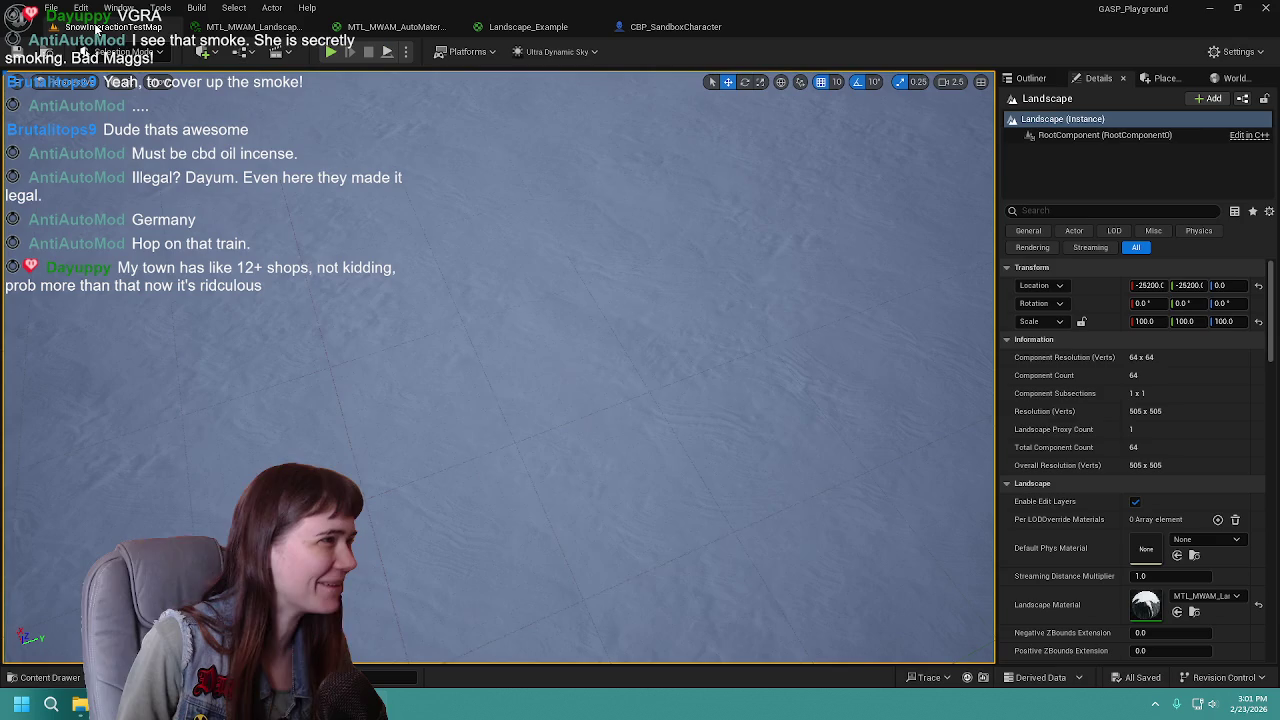
left_click(70, 27)
Step: Play-test the character on the snow with the new foot offsets, then stop and return to the editor
left_click(323, 50)
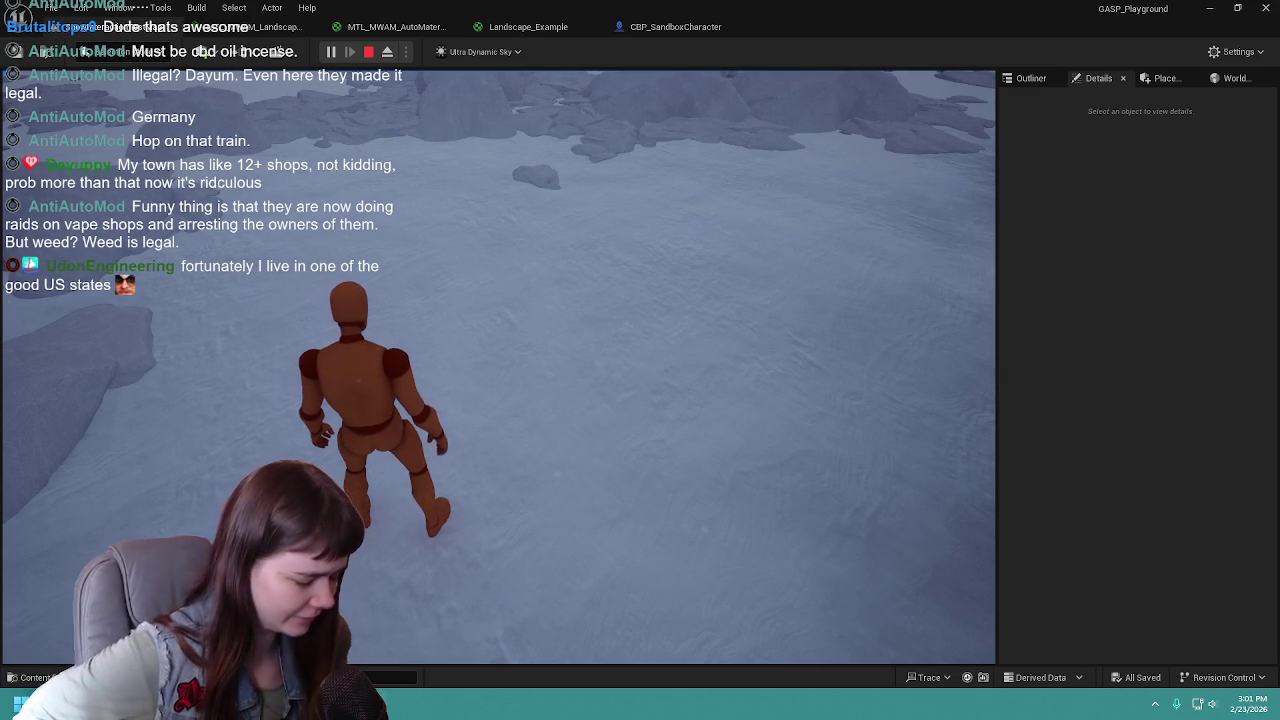
key("Escape")
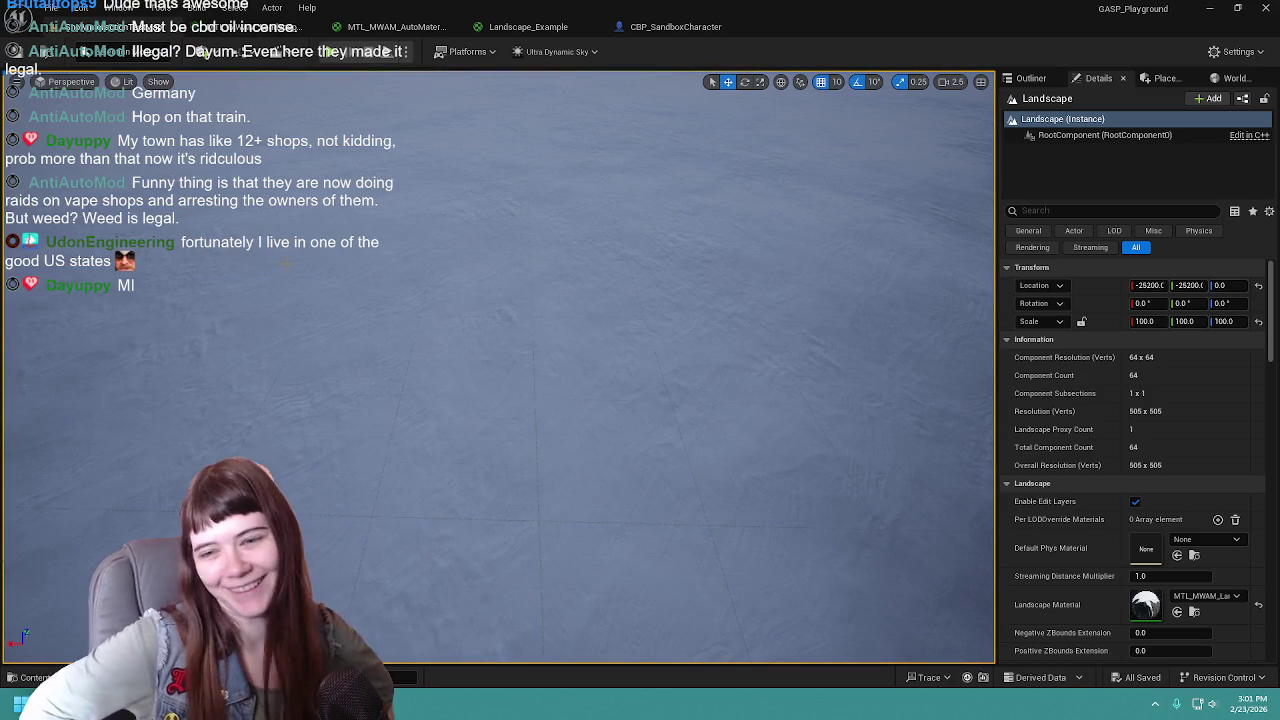
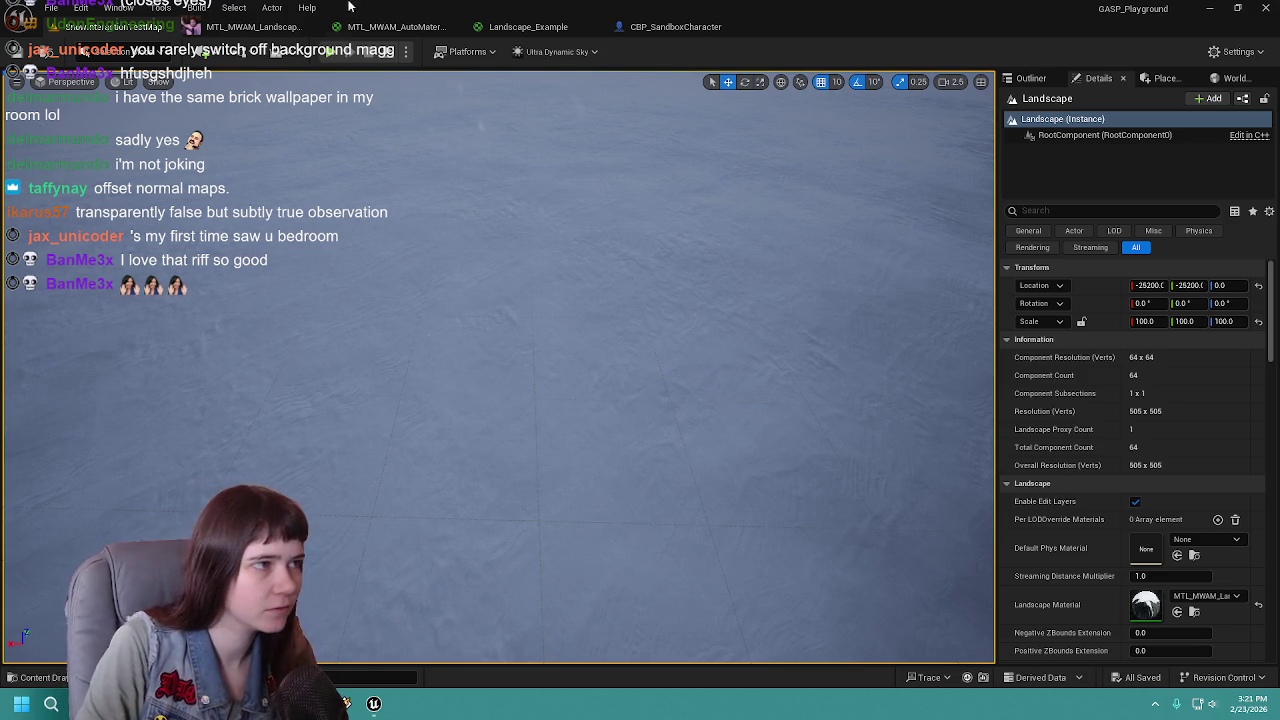
Step: Playtest the level by walking and jumping the mannequin across the snow, then minimize the YouTube browser
left_click(332, 51)
left_click(631, 404)
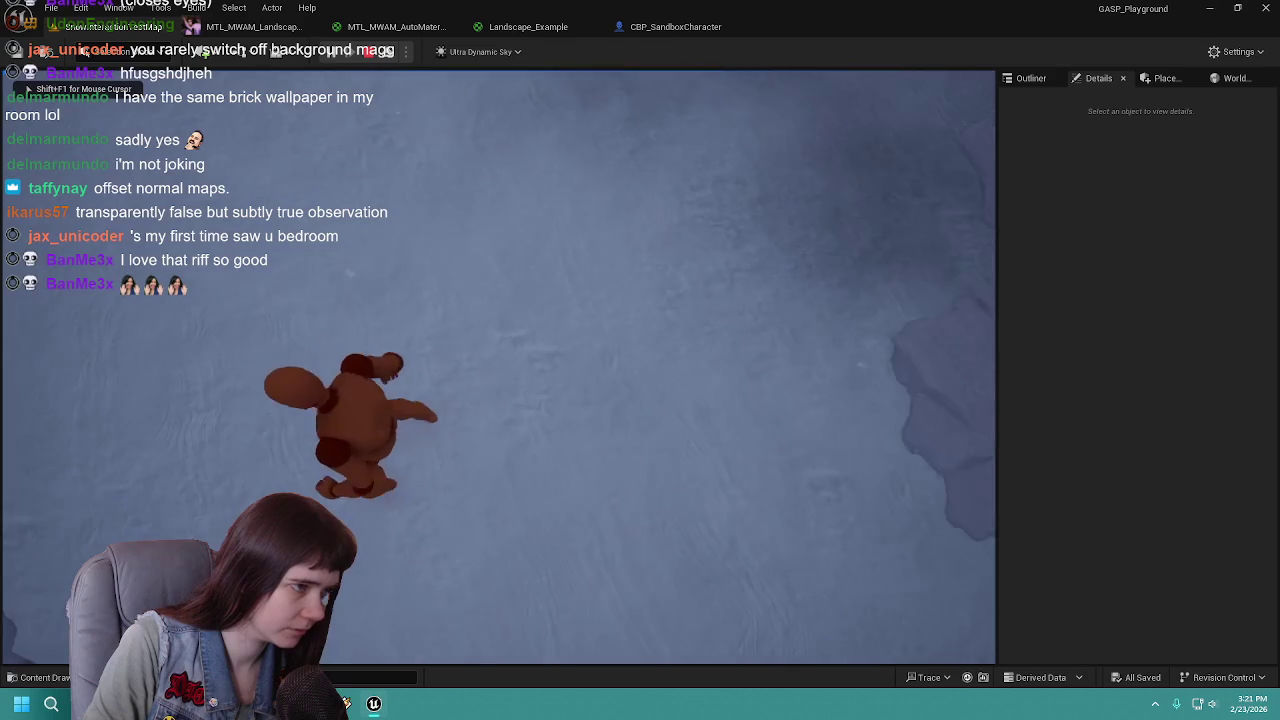
key("w")
key("space")
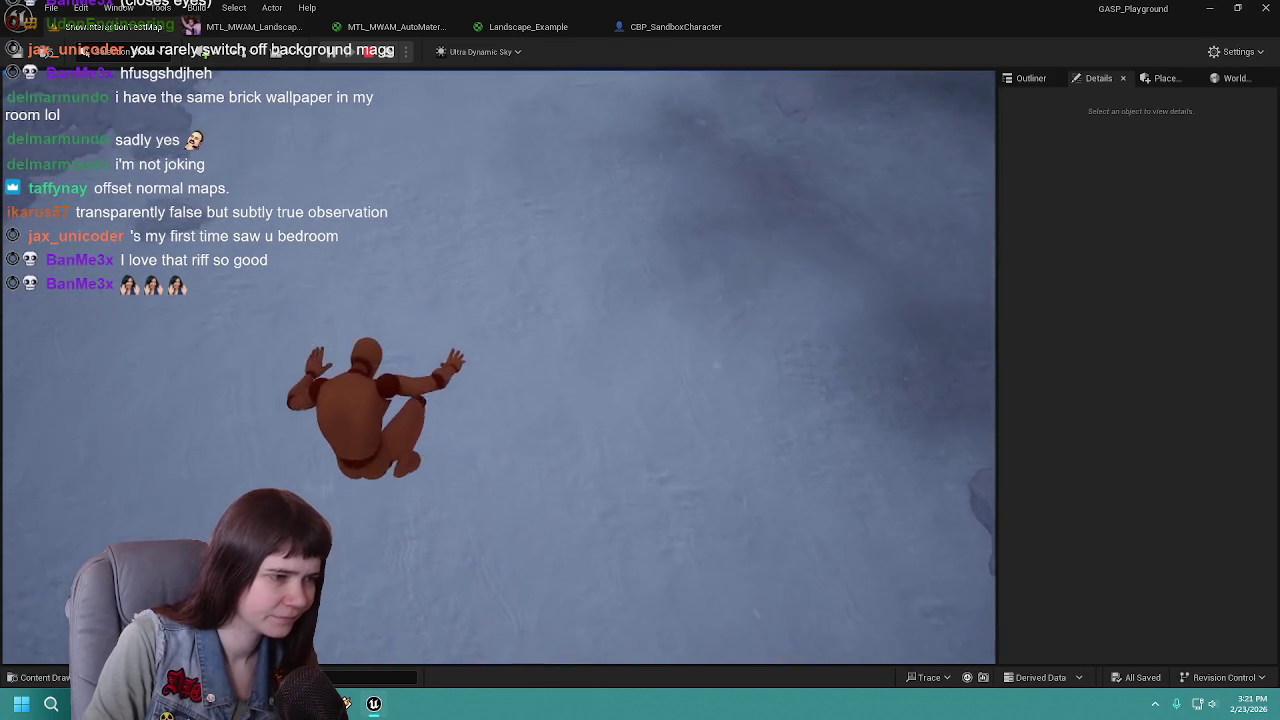
key("Escape")
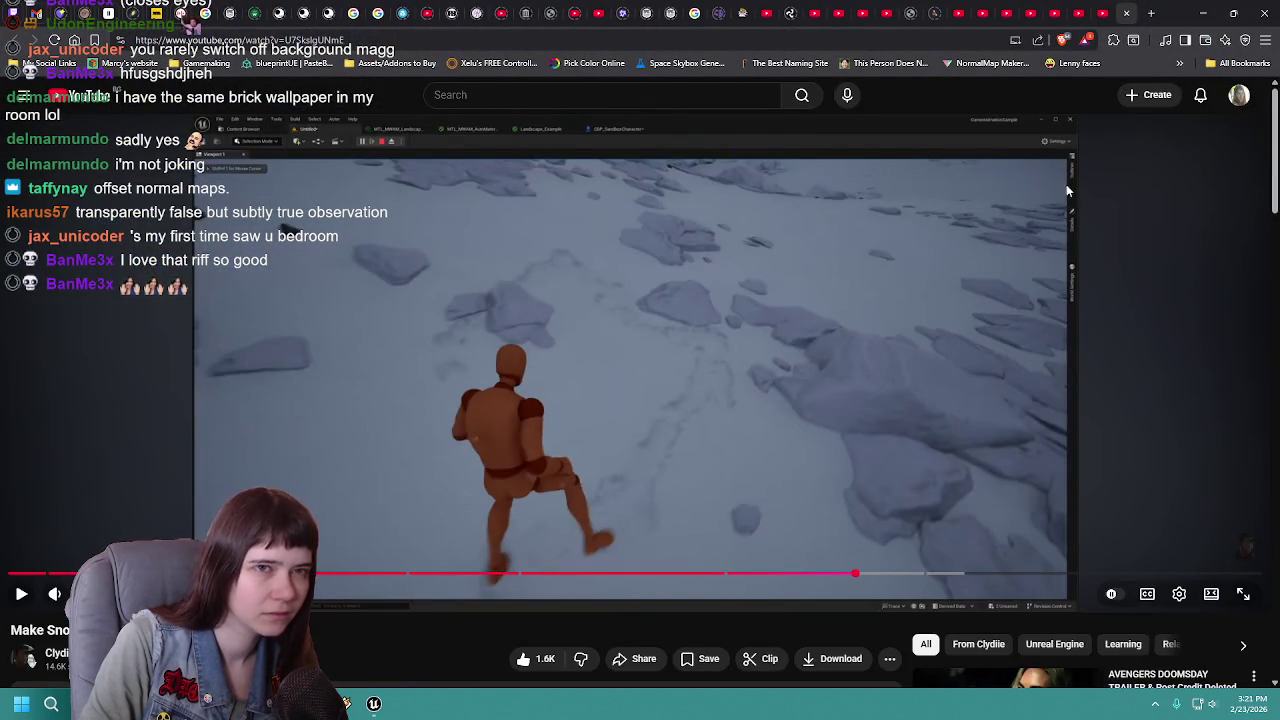
left_click(1203, 13)
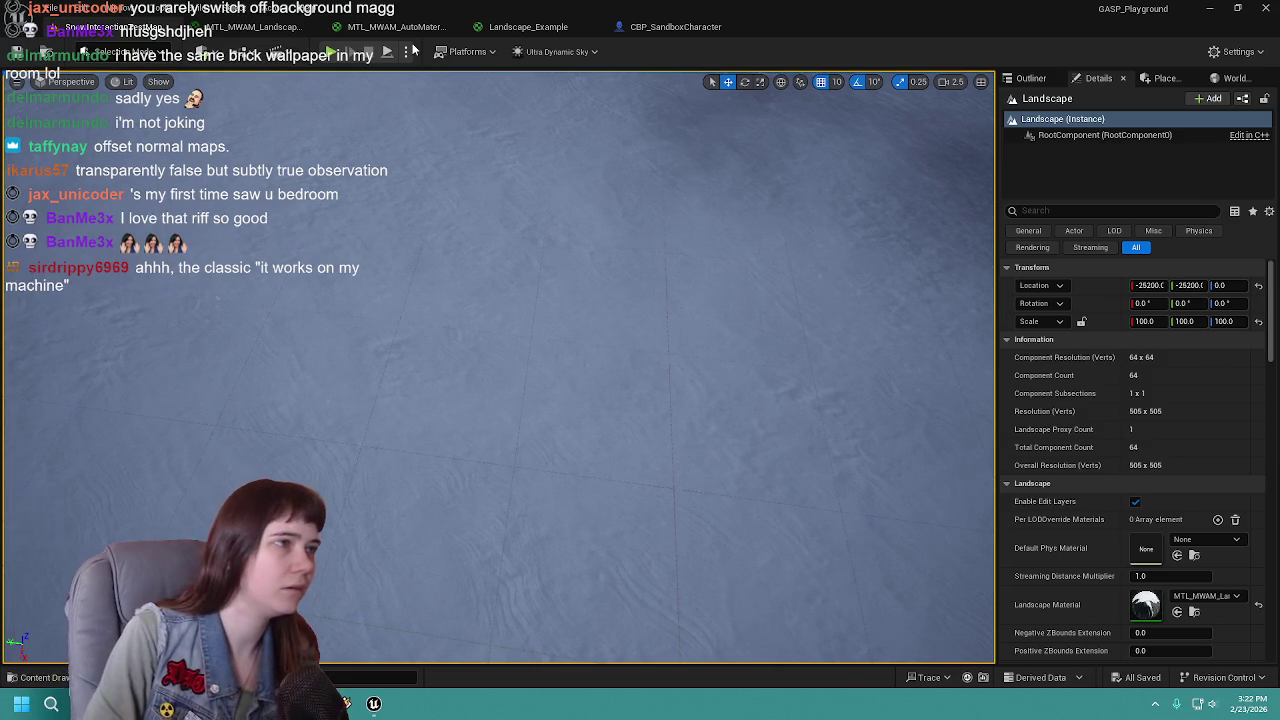
Step: In Landscape_Example, add a Static Bool node beside the weather node and set it to True
left_click(528, 27)
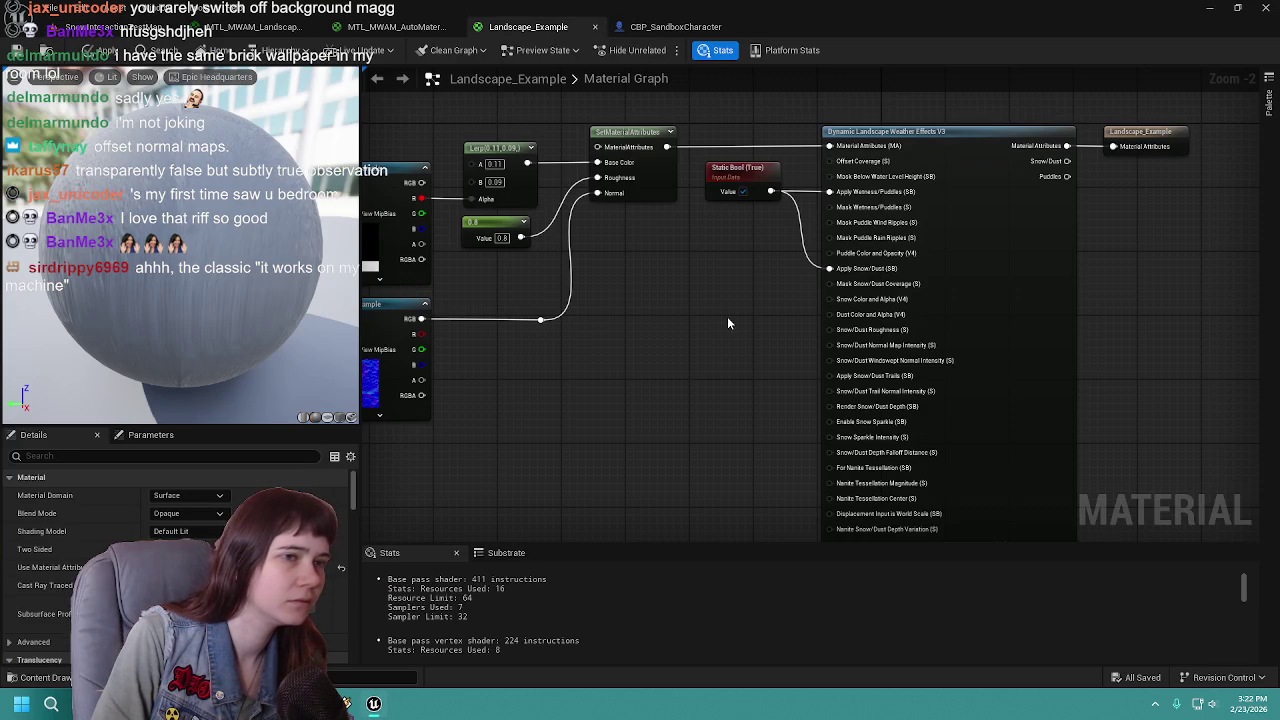
left_click_drag(727, 316, 694, 234)
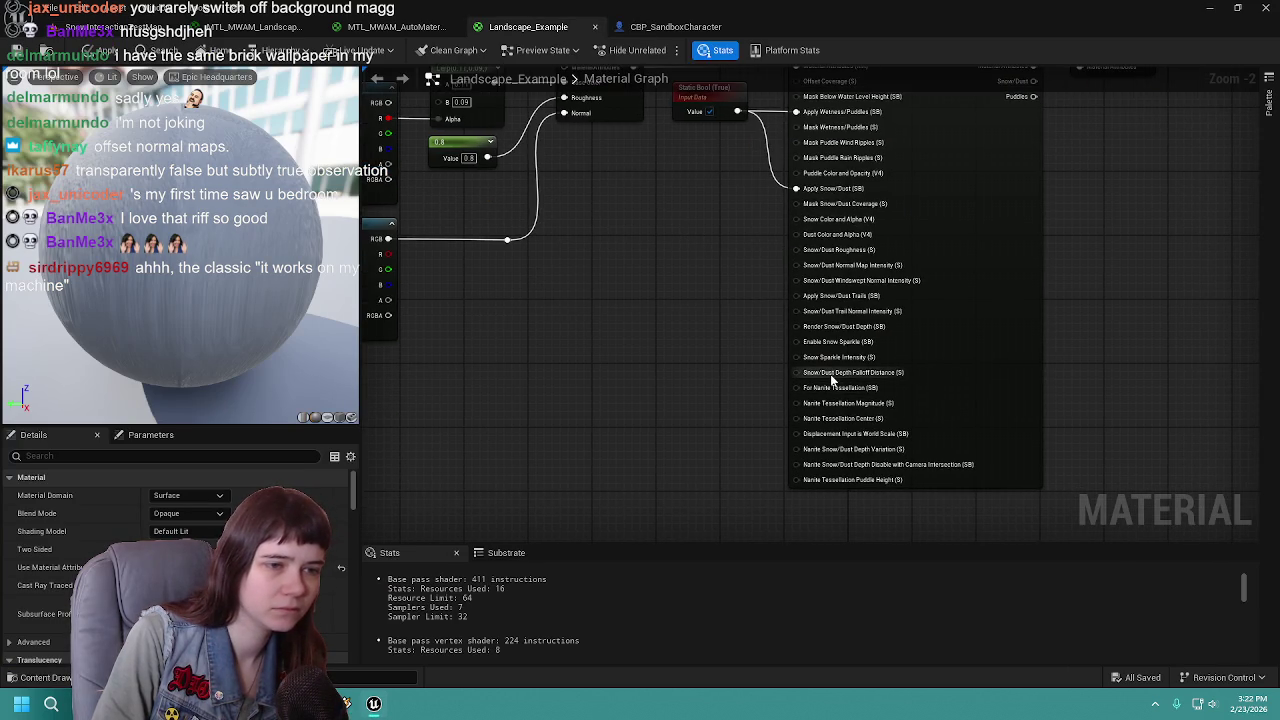
mouse_move(831, 378)
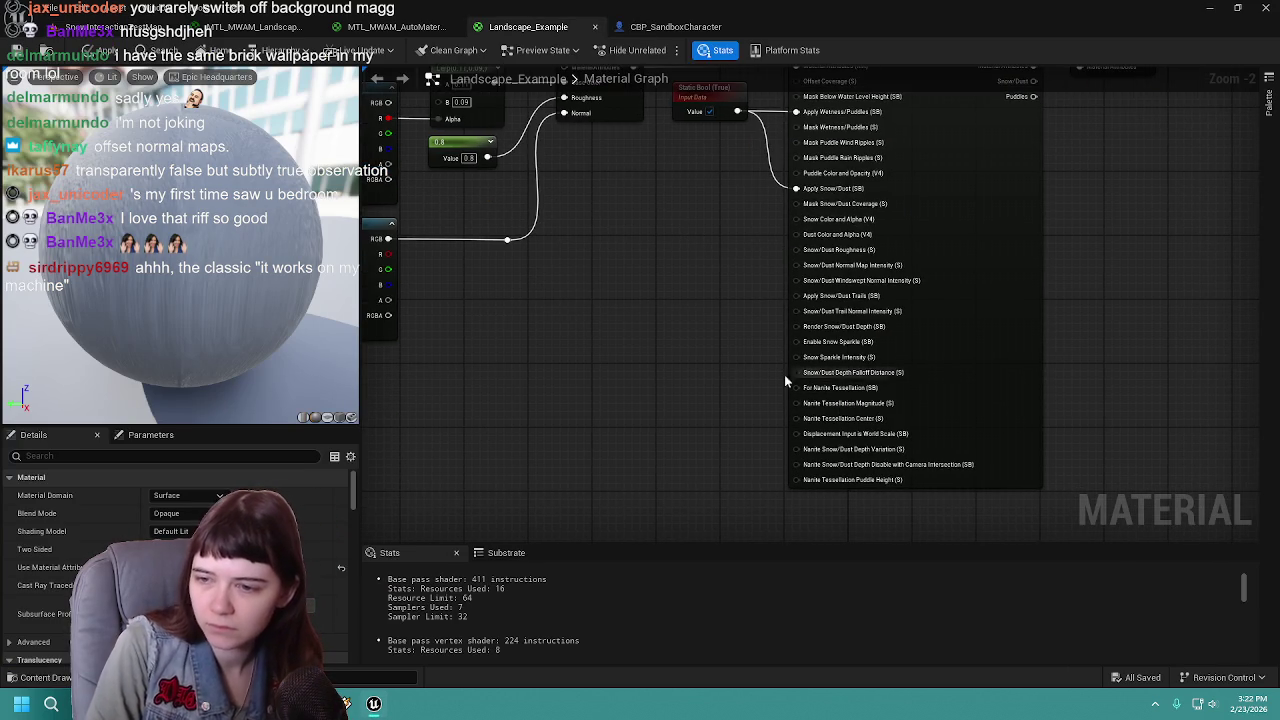
left_click_drag(764, 398, 707, 411)
mouse_move(803, 326)
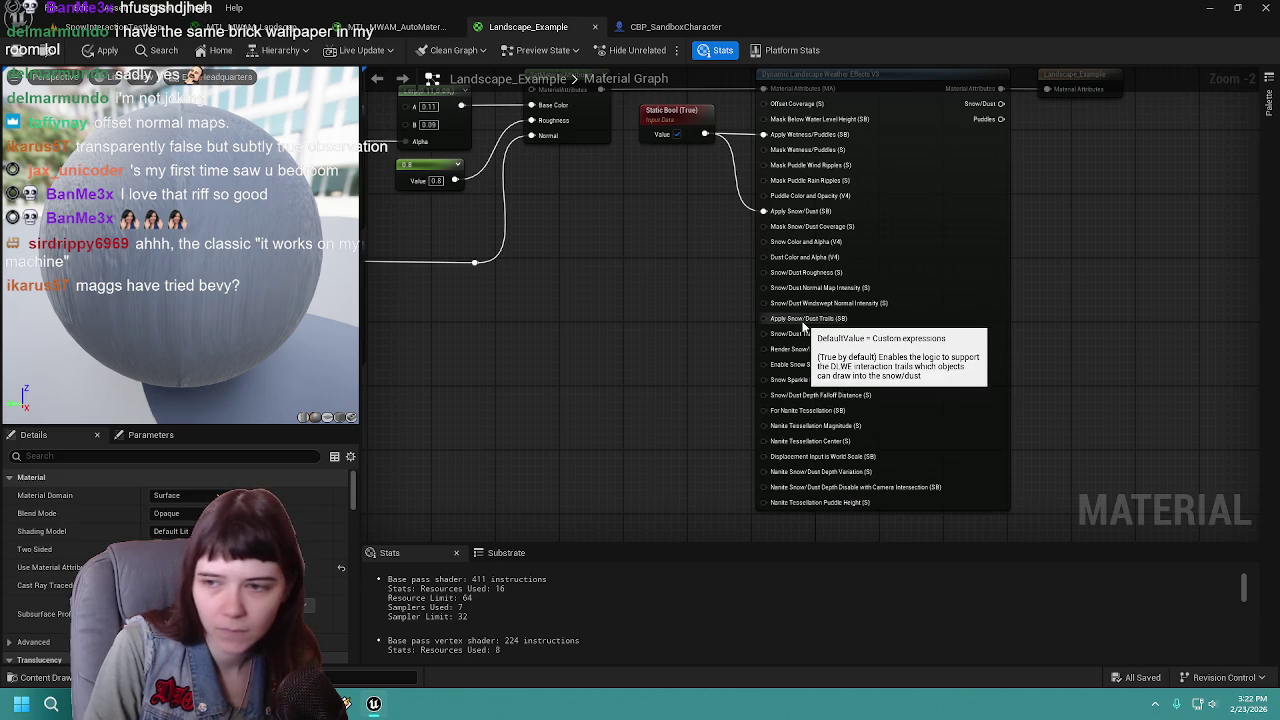
right_click(613, 366)
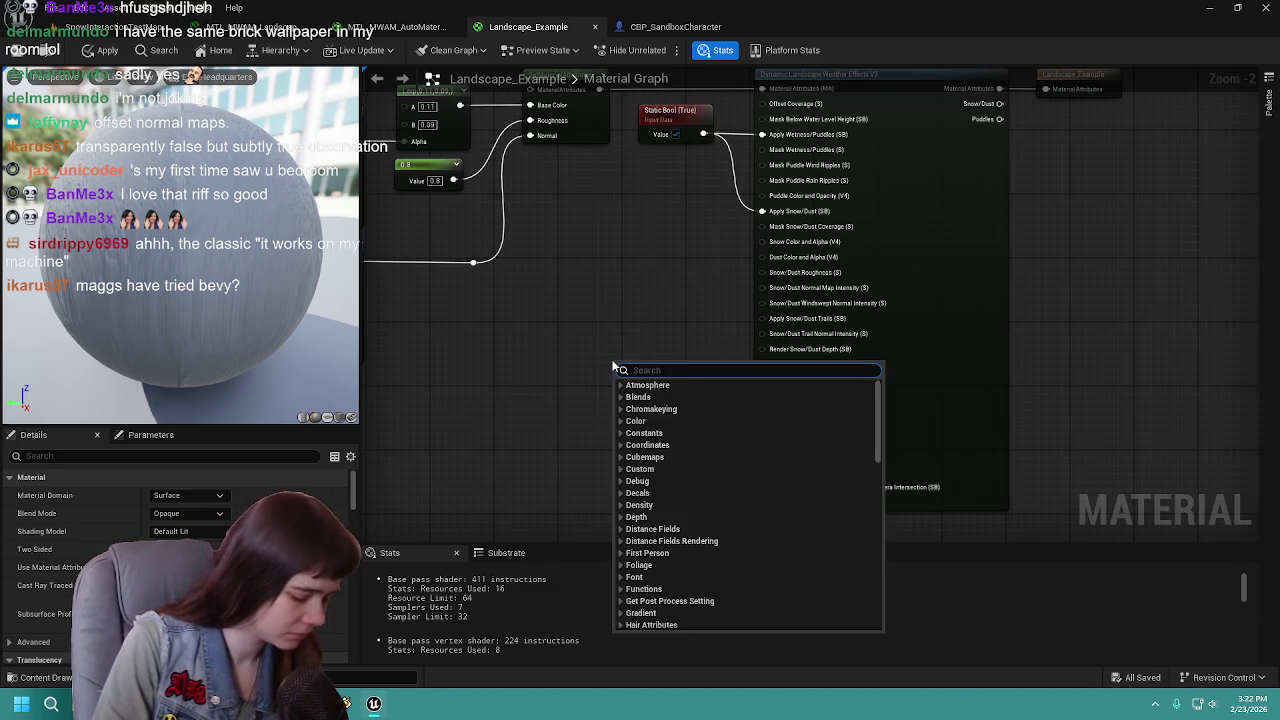
type("bool")
key("Return")
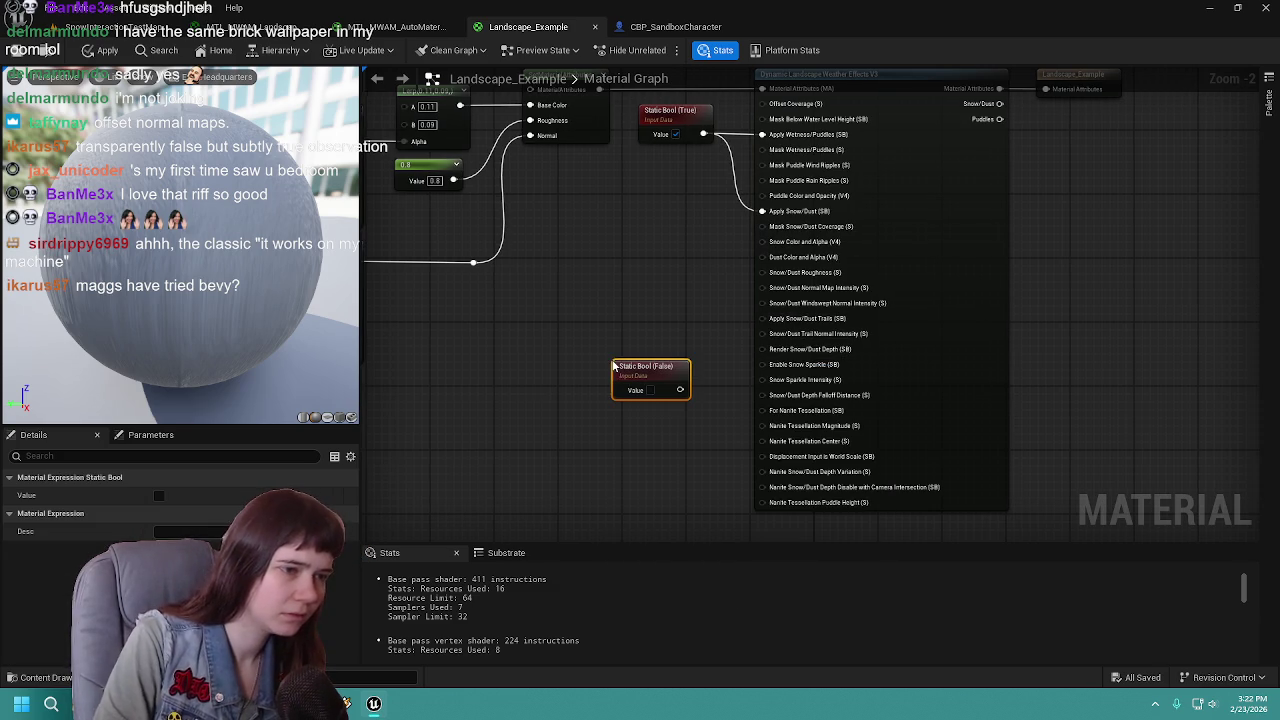
left_click_drag(669, 366, 614, 329)
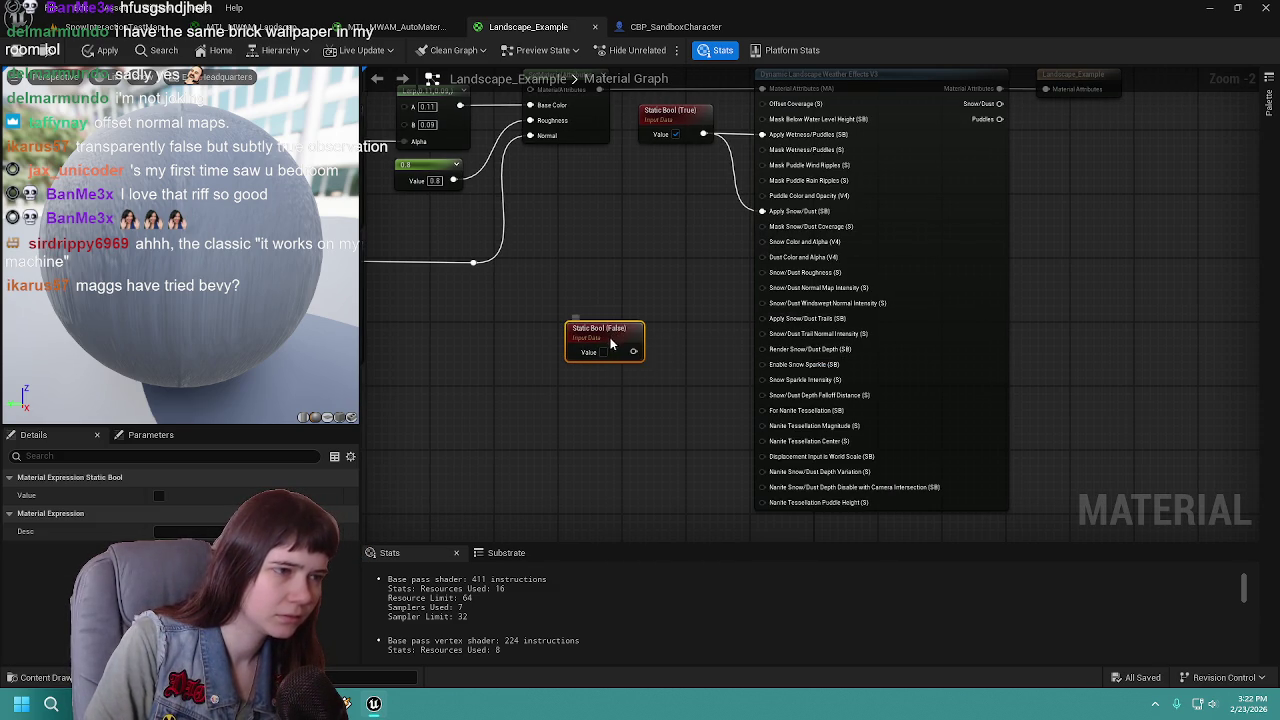
left_click(596, 352)
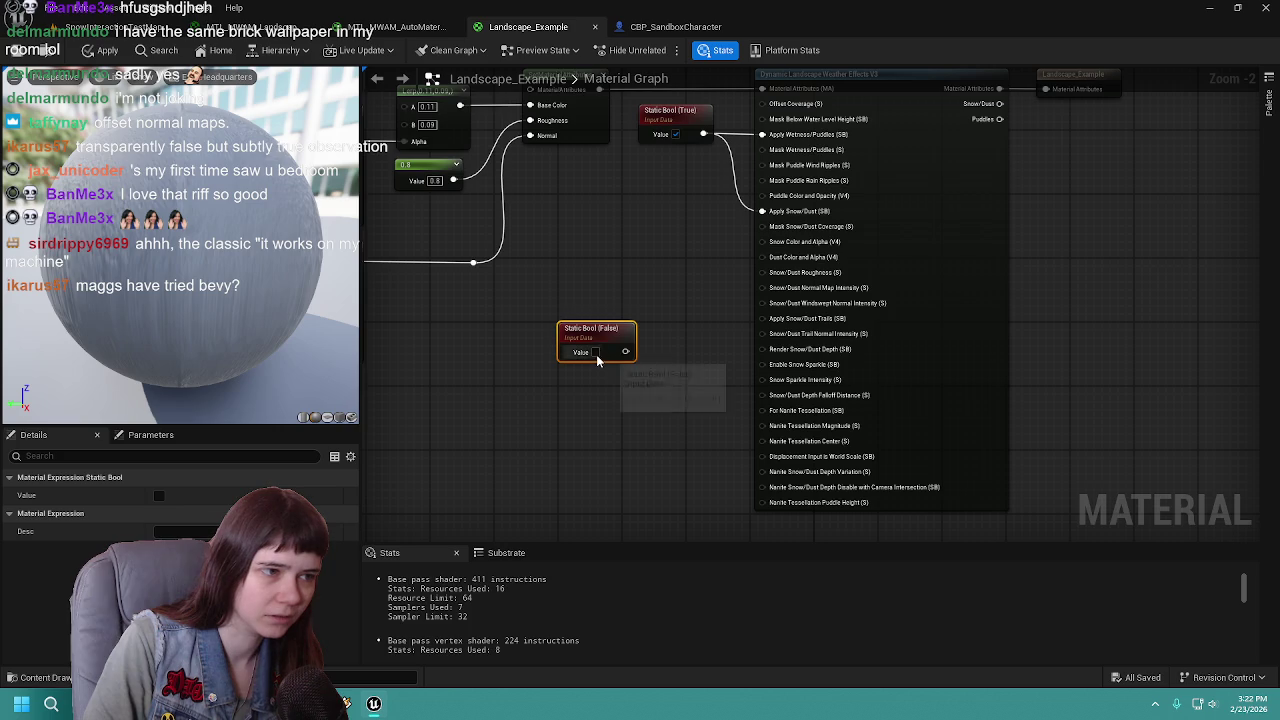
scroll(665, 354, "up", 1)
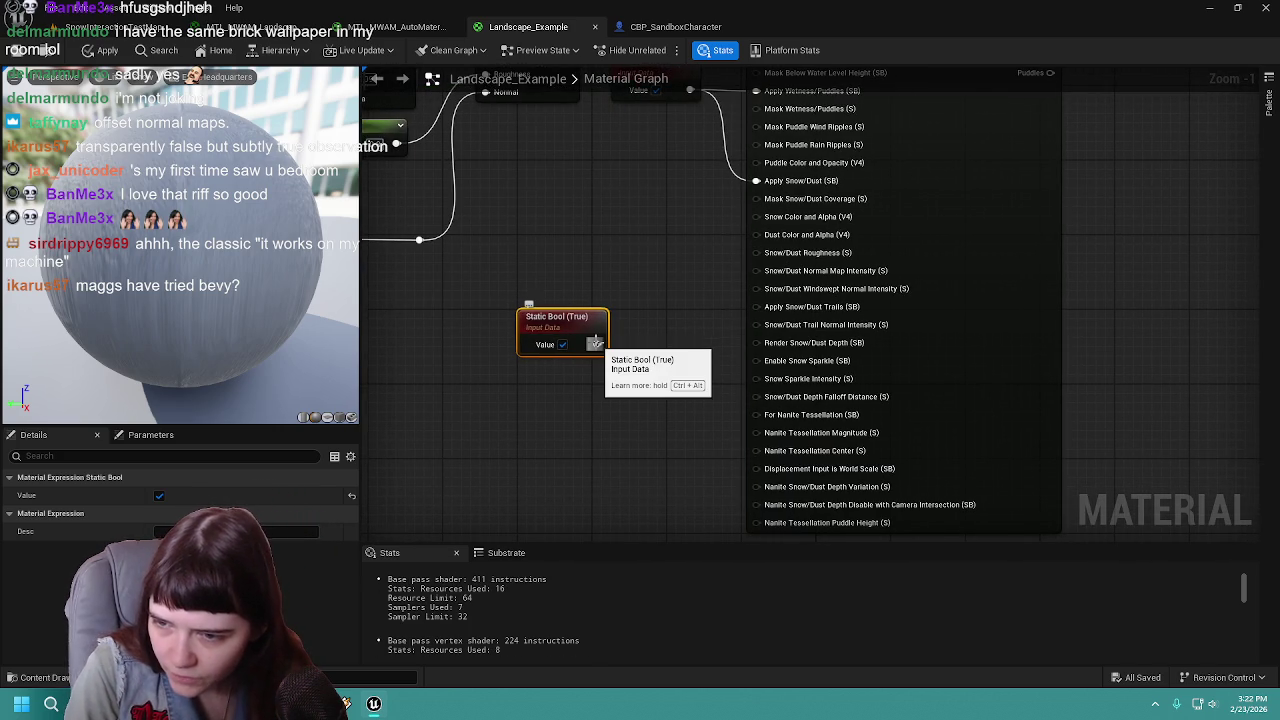
Step: Wire the True Static Bool into Apply Snow/Dust Trails and Render Snow/Dust Depth and apply
mouse_move(596, 344)
left_mouse_down()
mouse_move(748, 356)
mouse_move(756, 307)
left_mouse_up()
left_click_drag(597, 344, 756, 343)
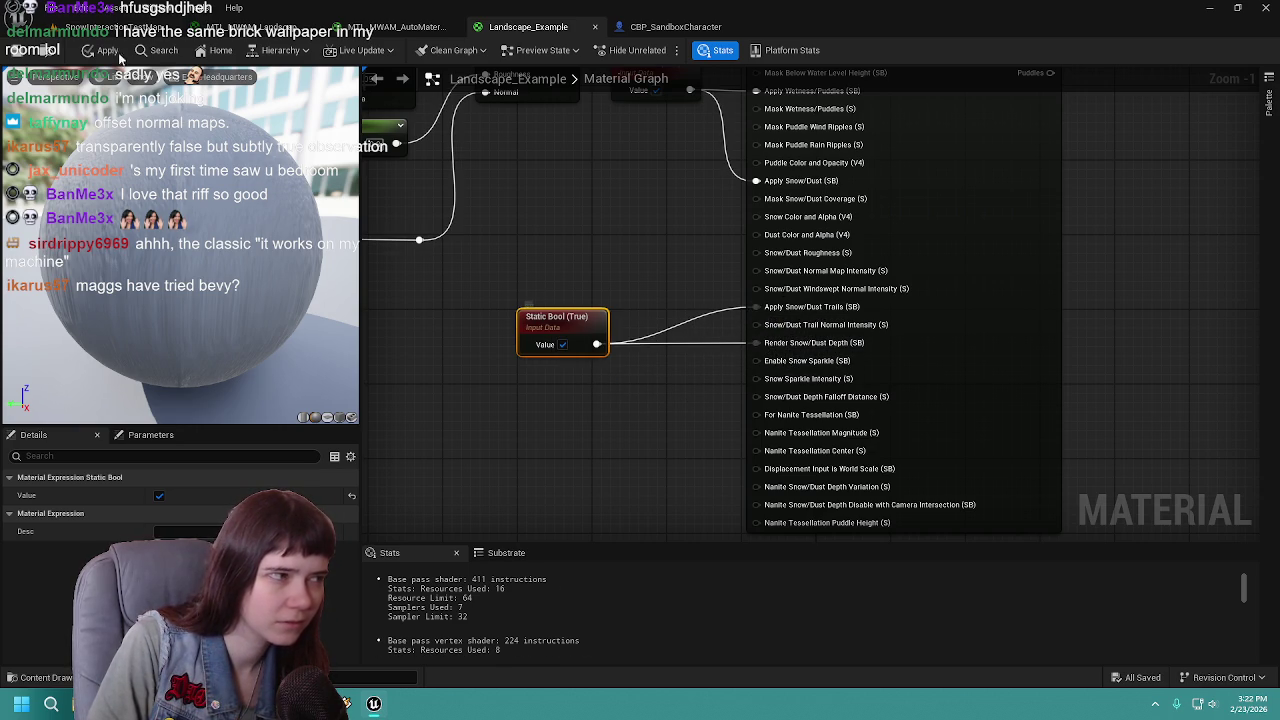
left_click(22, 57)
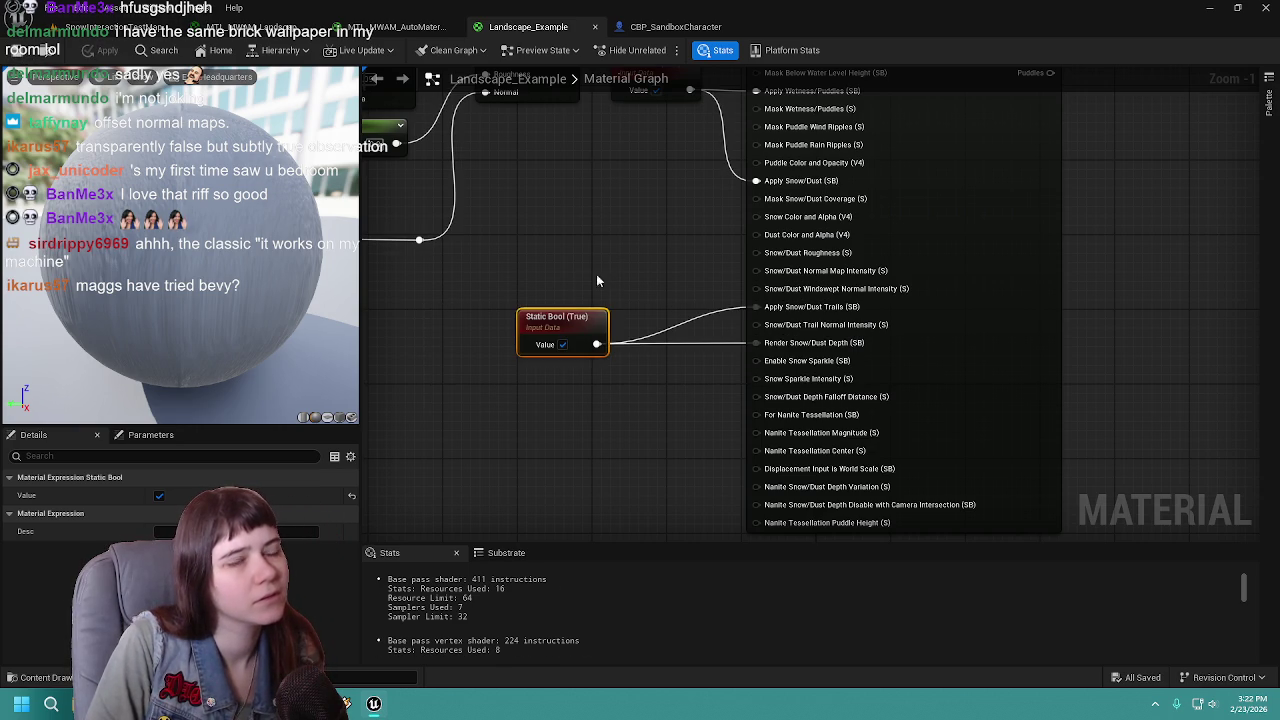
Step: Reposition and reselect the Static Bool node, then open the MTL_MWAM_AutoMaterial_MASTER graph
left_click_drag(544, 316, 619, 316)
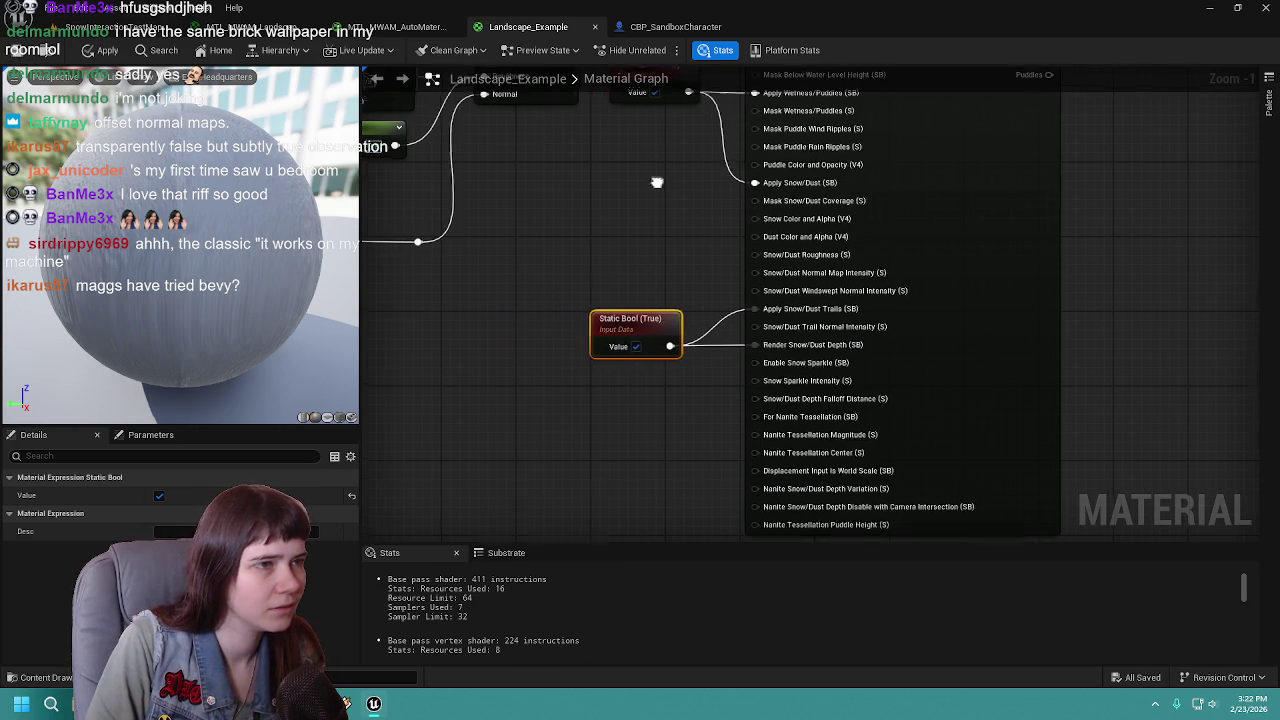
left_click(619, 421)
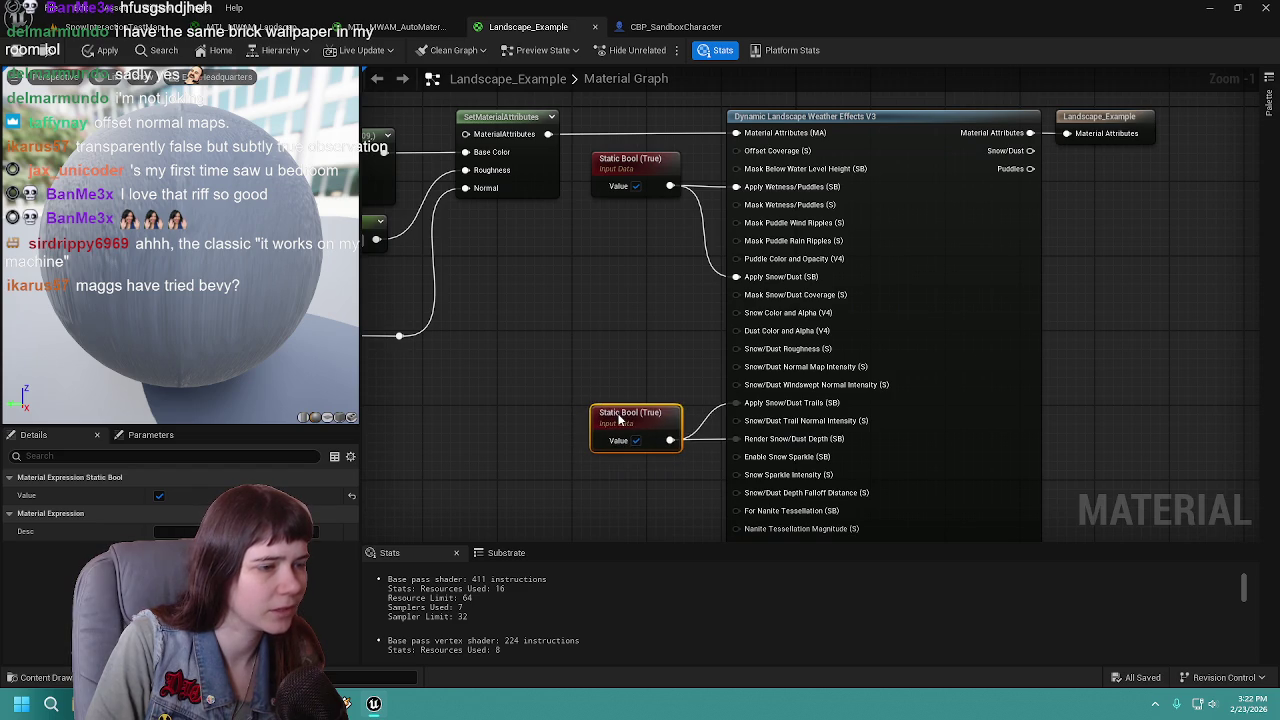
left_click_drag(640, 358, 621, 356)
left_click(642, 303)
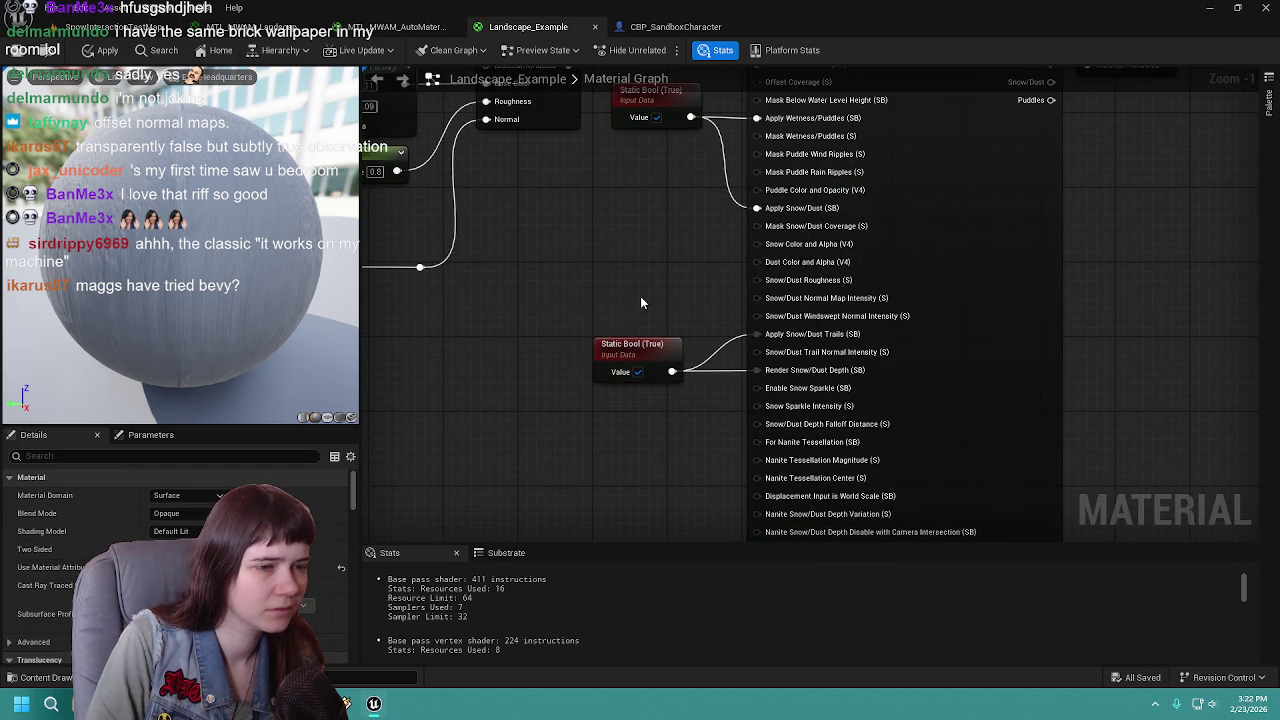
left_click_drag(642, 303, 641, 262)
left_click(630, 312)
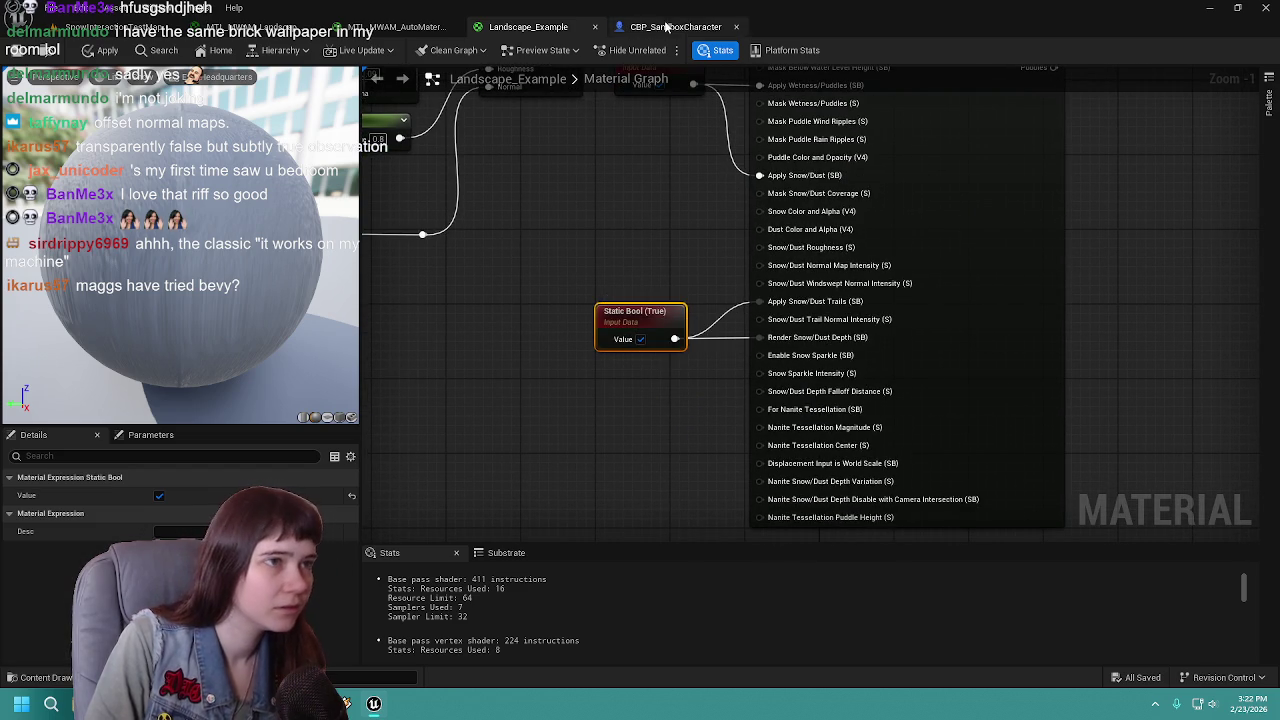
left_click(395, 27)
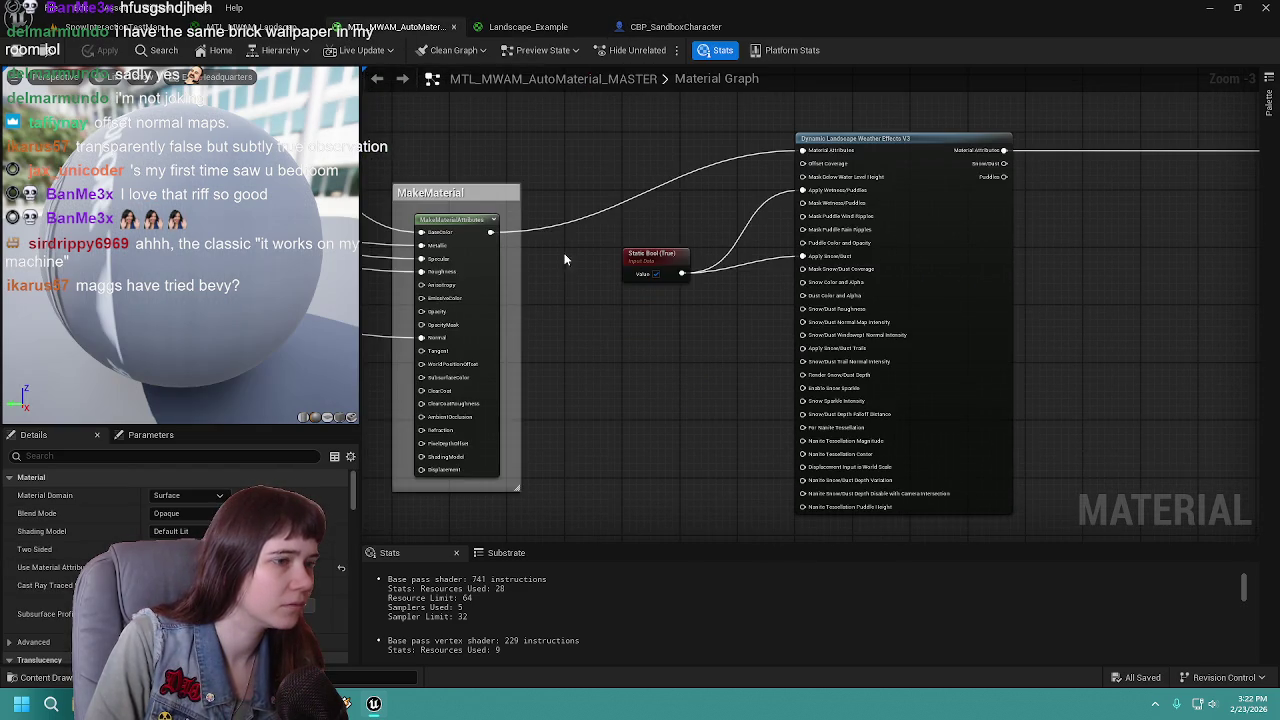
Step: Paste the True Static Bool into the master material, wire it to snow trails and depth, and apply
key("ctrl+v")
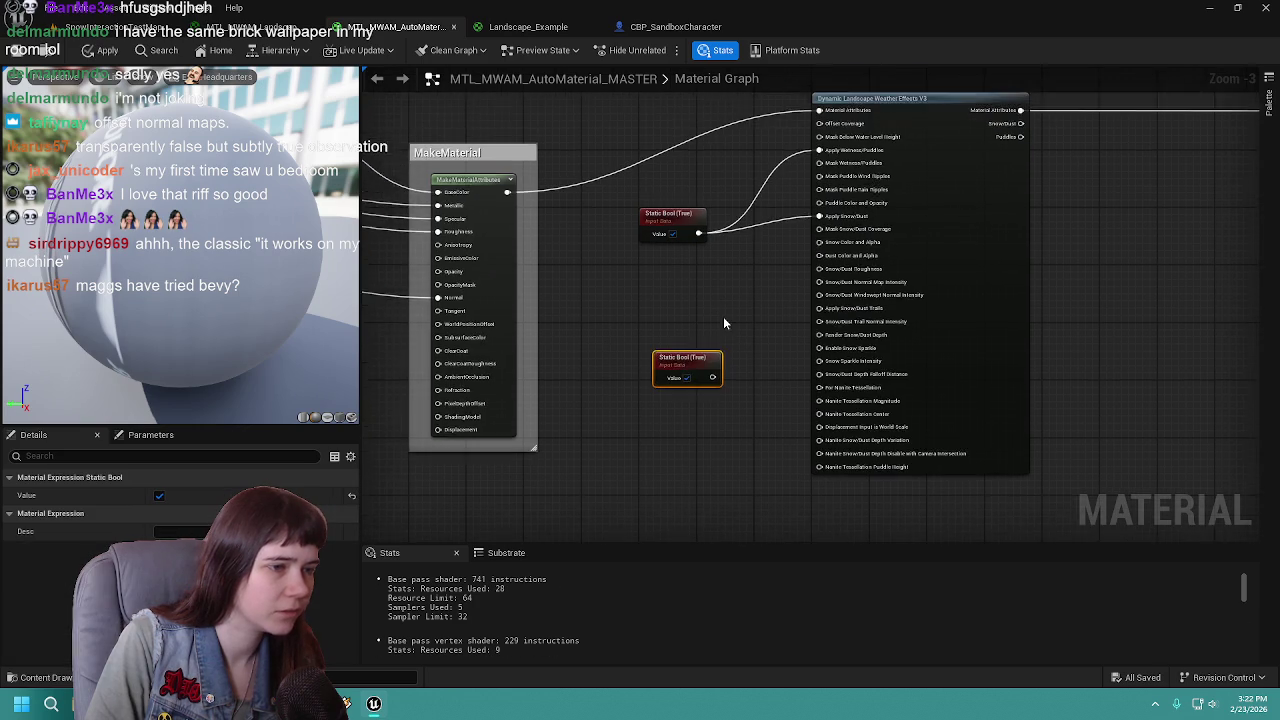
left_click_drag(680, 360, 657, 335)
scroll(668, 322, "up", 1)
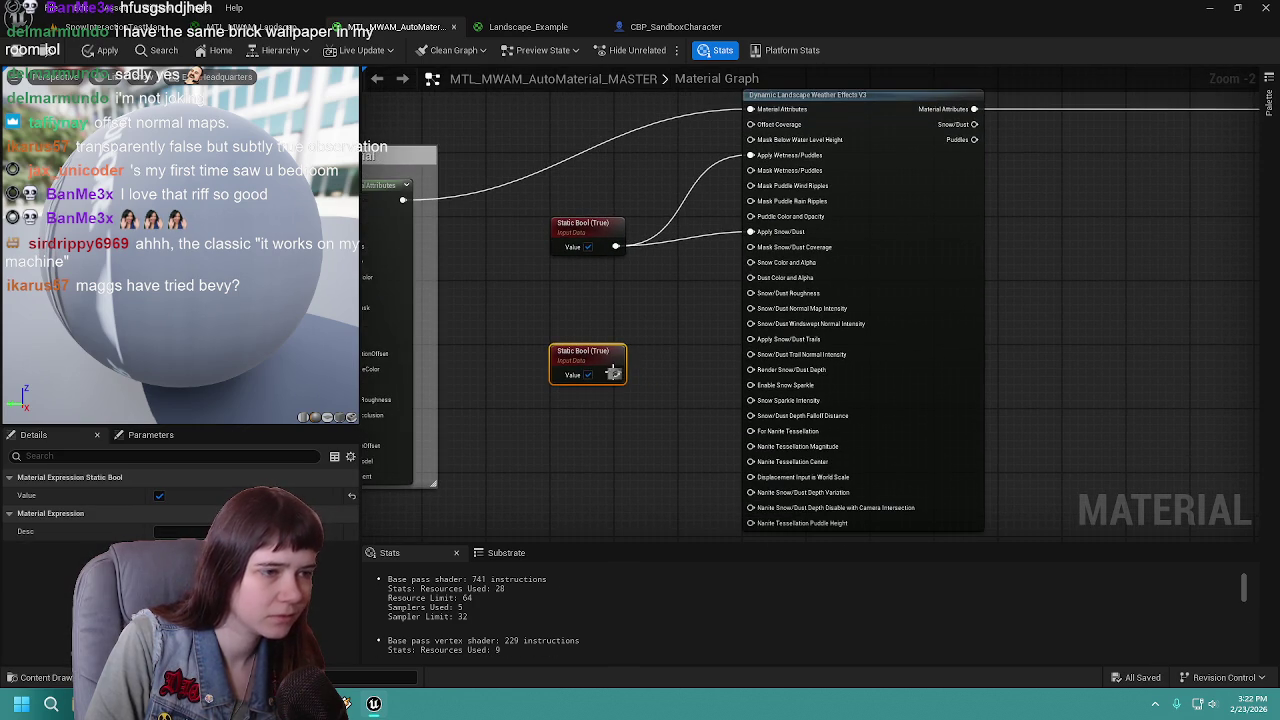
mouse_move(616, 374)
left_mouse_down()
mouse_move(650, 382)
mouse_move(752, 340)
left_mouse_up()
mouse_move(616, 374)
left_mouse_down()
mouse_move(690, 410)
mouse_move(751, 369)
left_mouse_up()
left_click(104, 50)
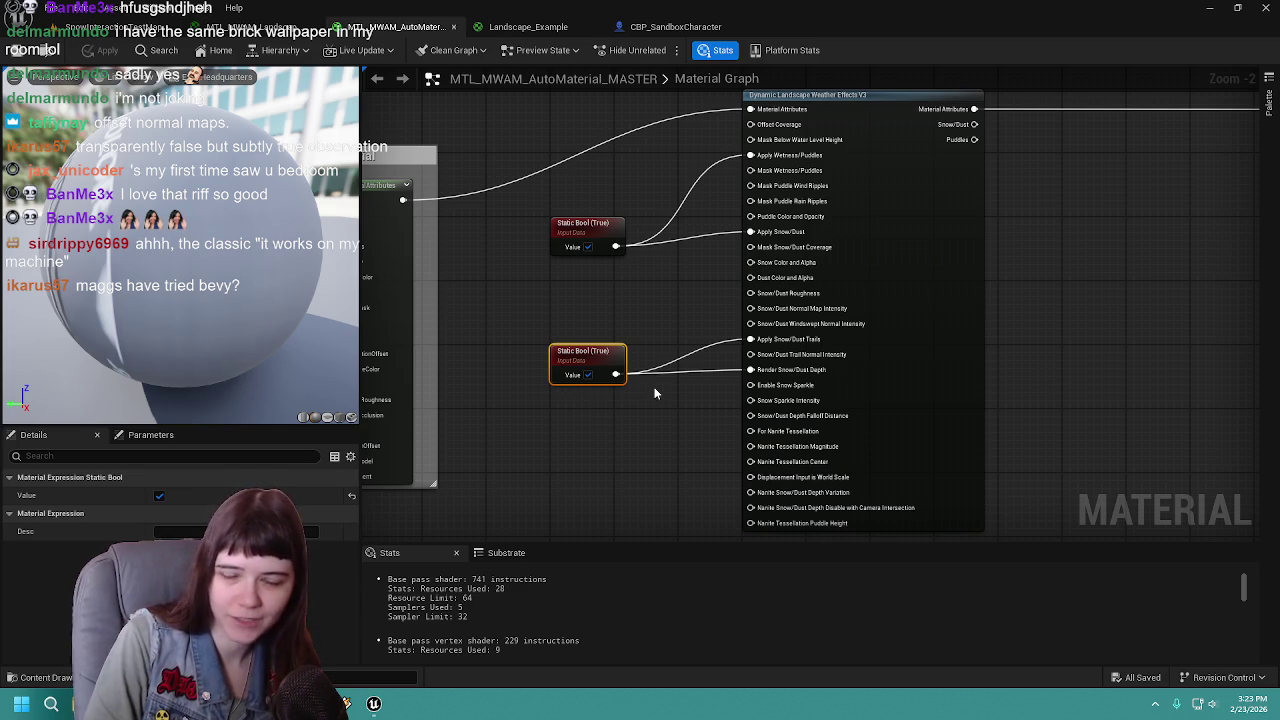
left_click(409, 185)
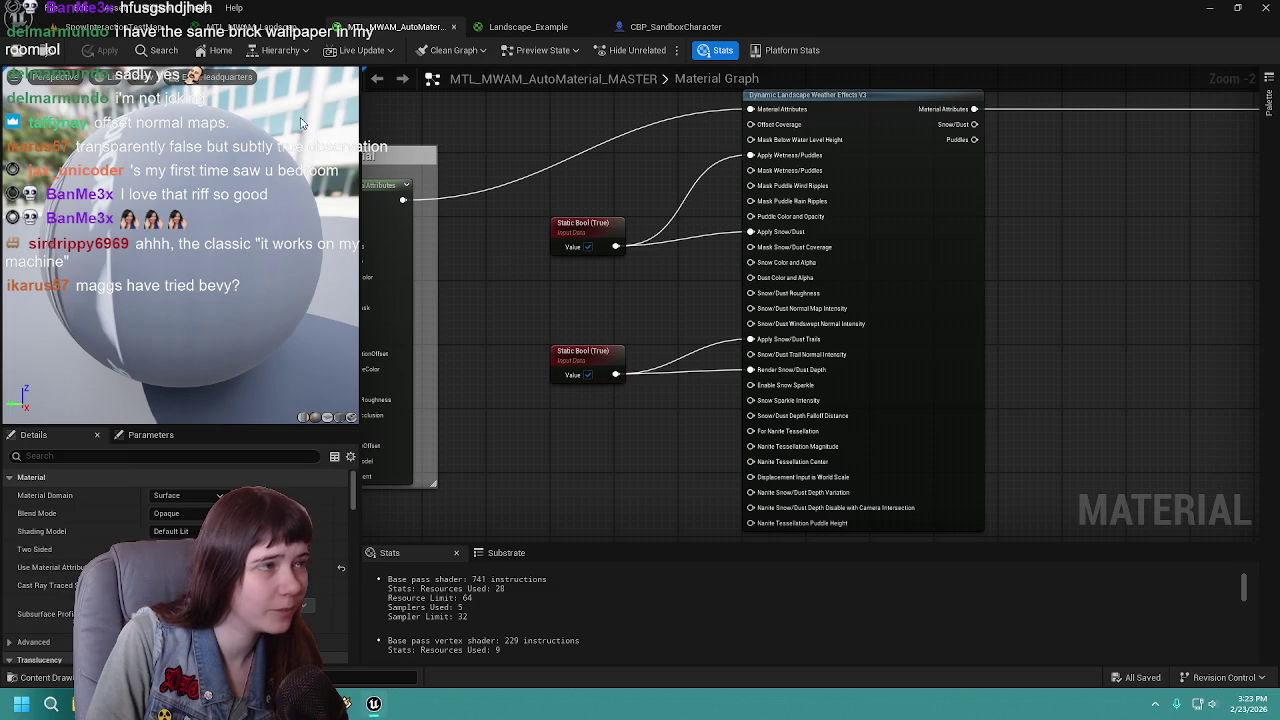
left_click(528, 26)
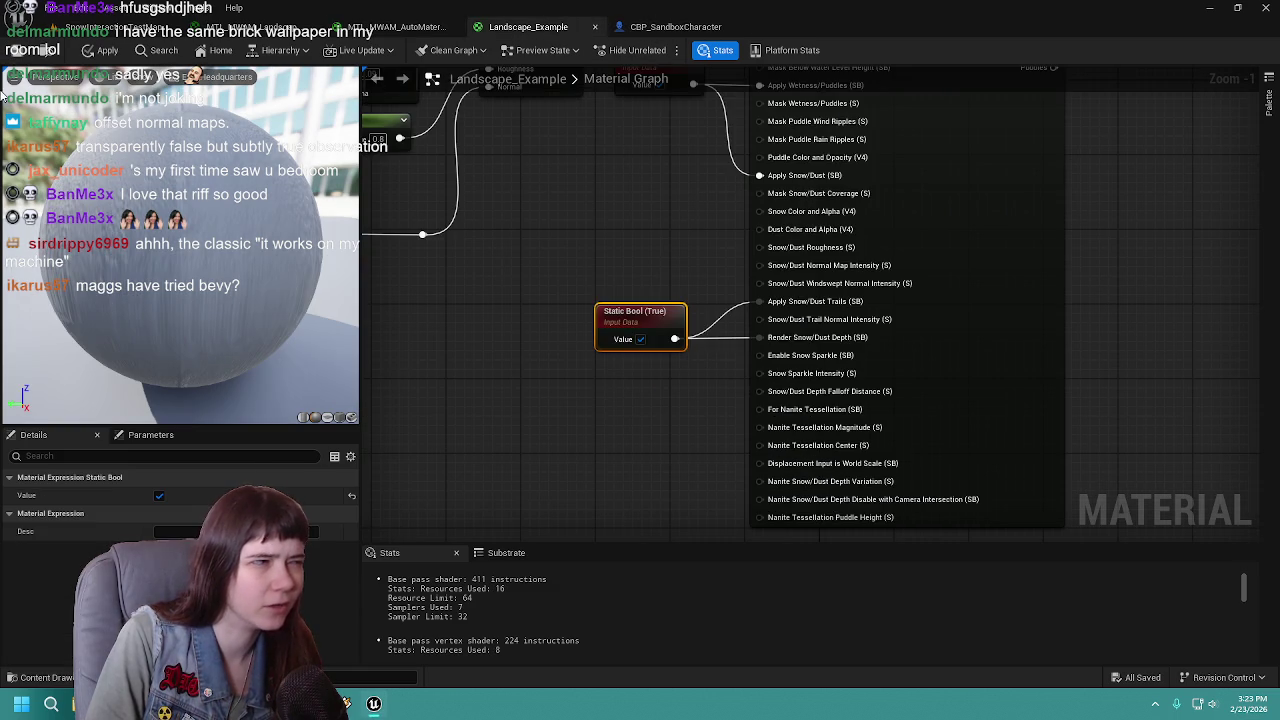
Step: Apply the Landscape_Example material changes and close its tab
left_click(107, 50)
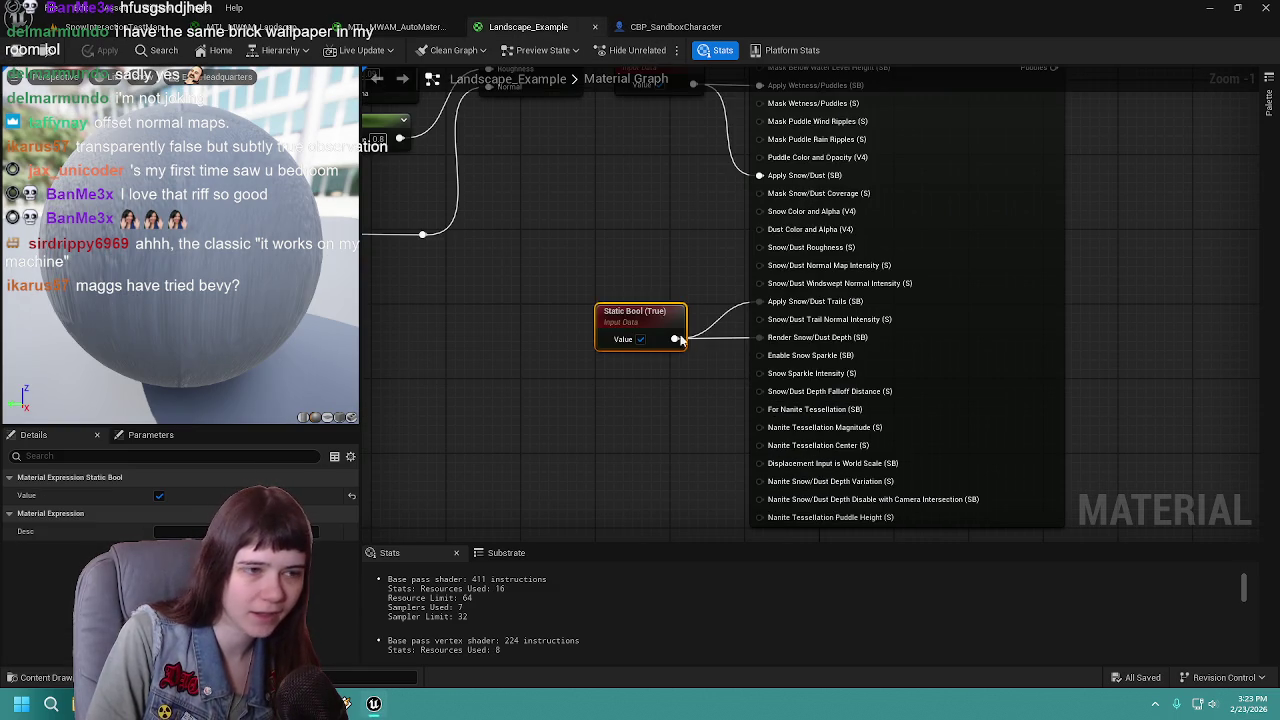
mouse_move(604, 266)
left_mouse_down()
mouse_move(629, 282)
mouse_move(665, 349)
left_mouse_up()
scroll(665, 349, "down", 1)
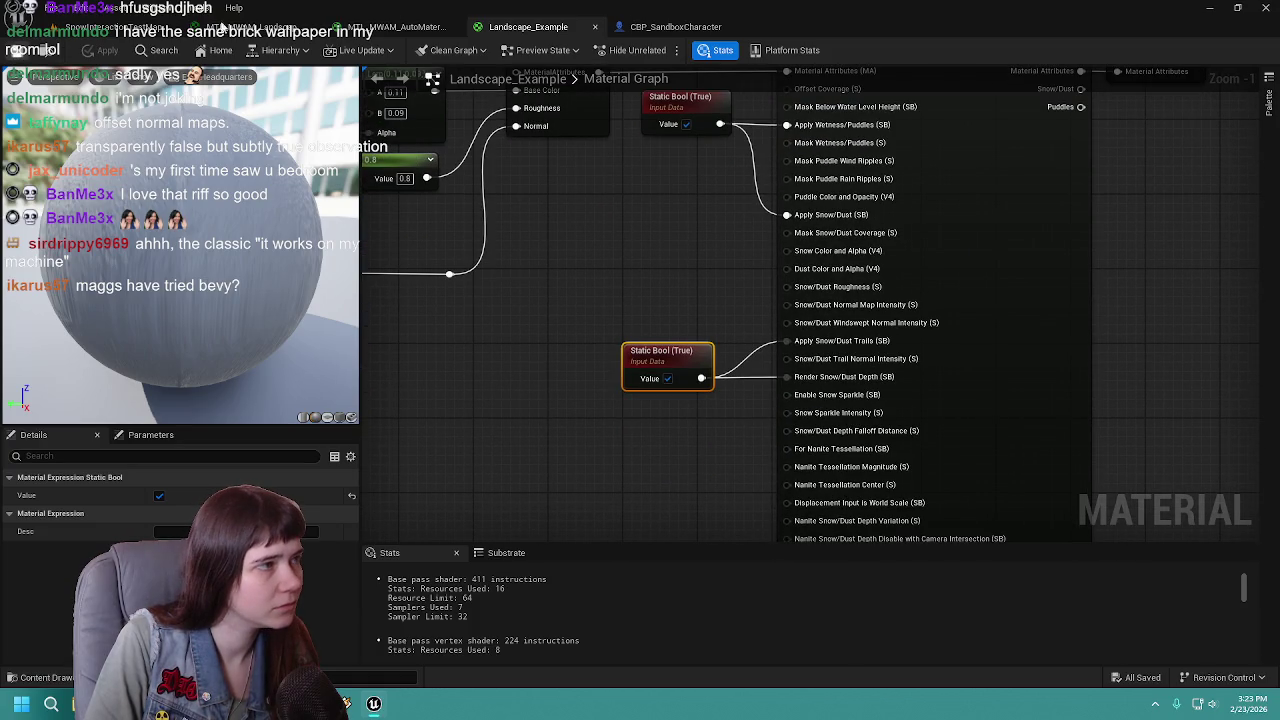
left_click(595, 27)
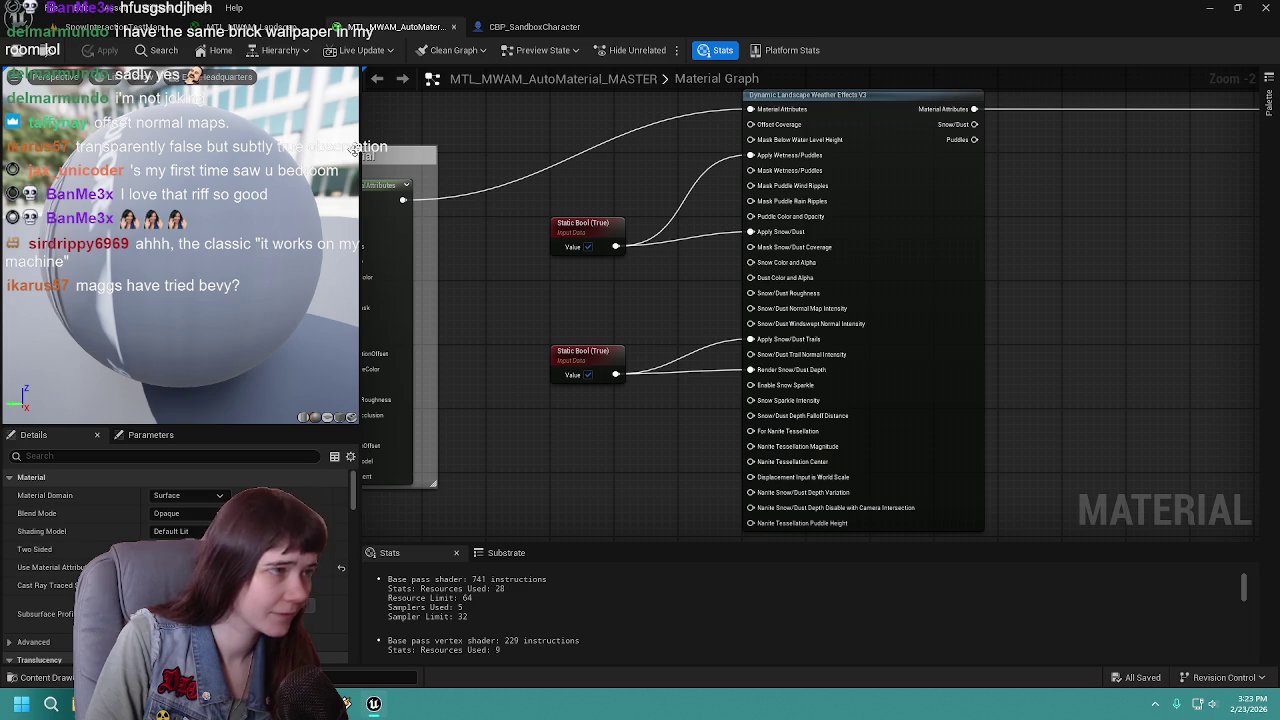
Step: Pan the master material graph to its output node, then switch to CBP_SandboxCharacter
left_click_drag(693, 160, 617, 246)
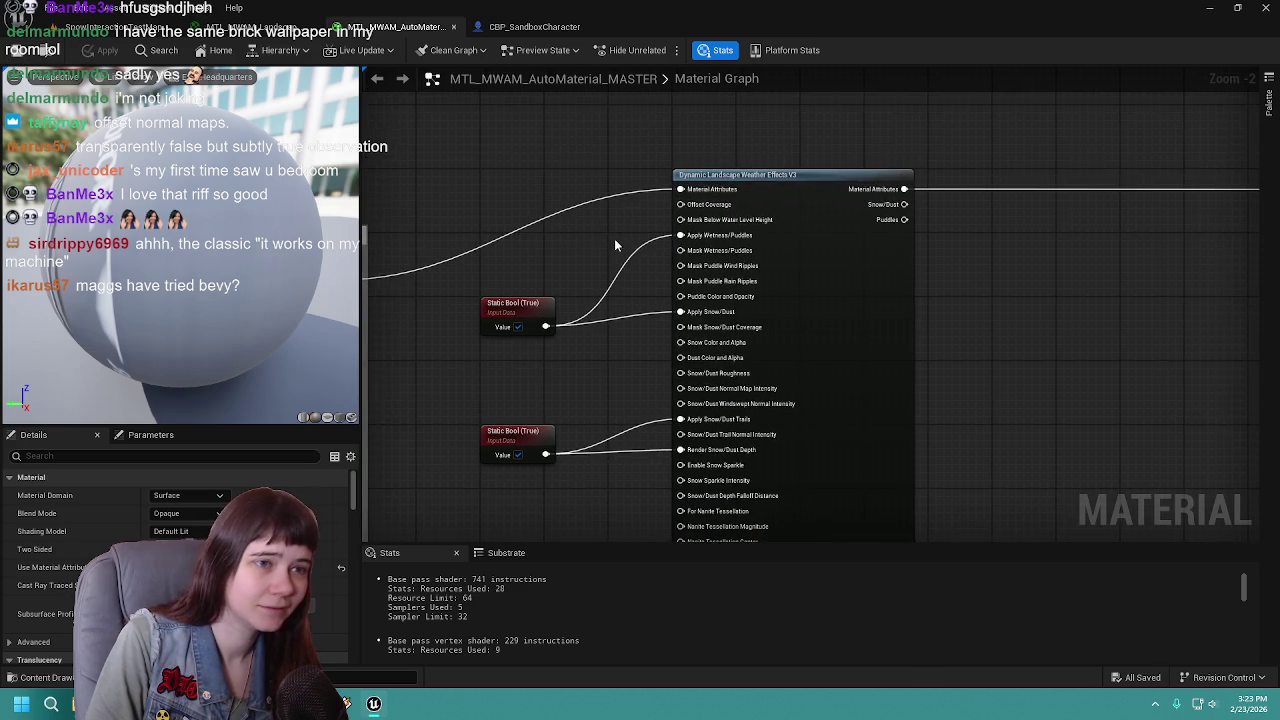
scroll(617, 246, "down", 1)
left_click_drag(1000, 277, 829, 275)
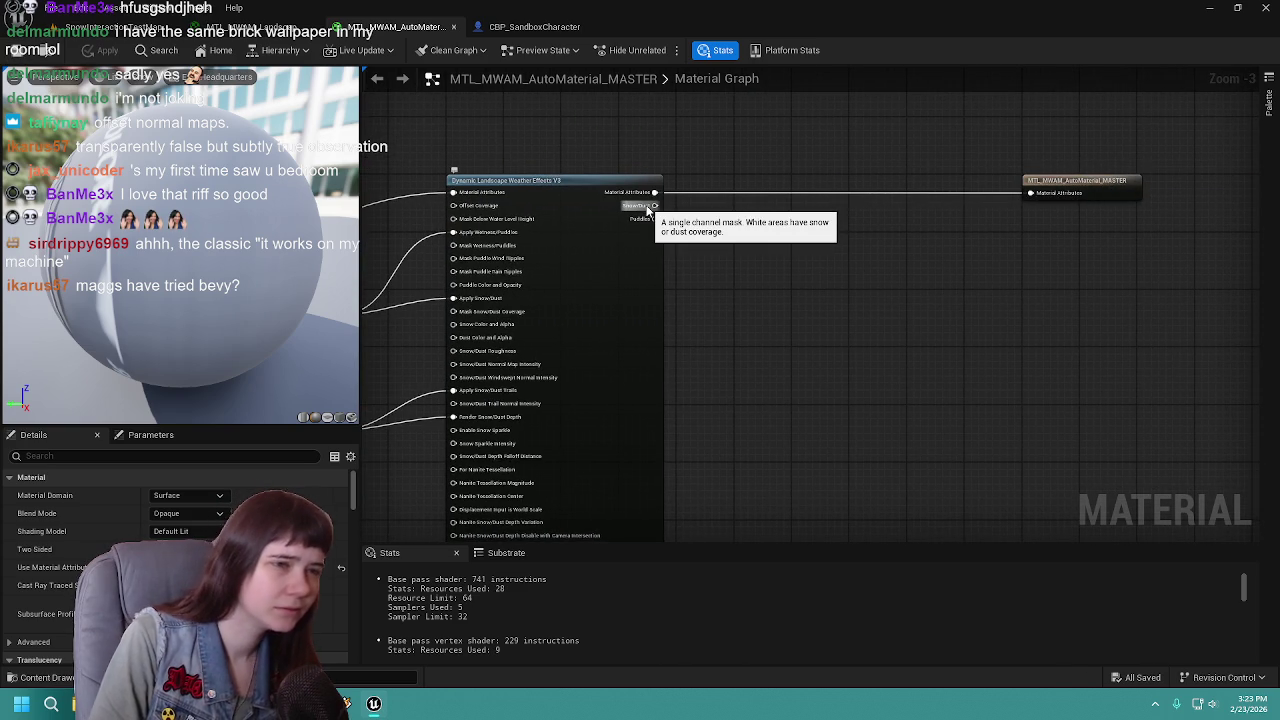
left_click_drag(734, 243, 828, 229)
left_click(548, 26)
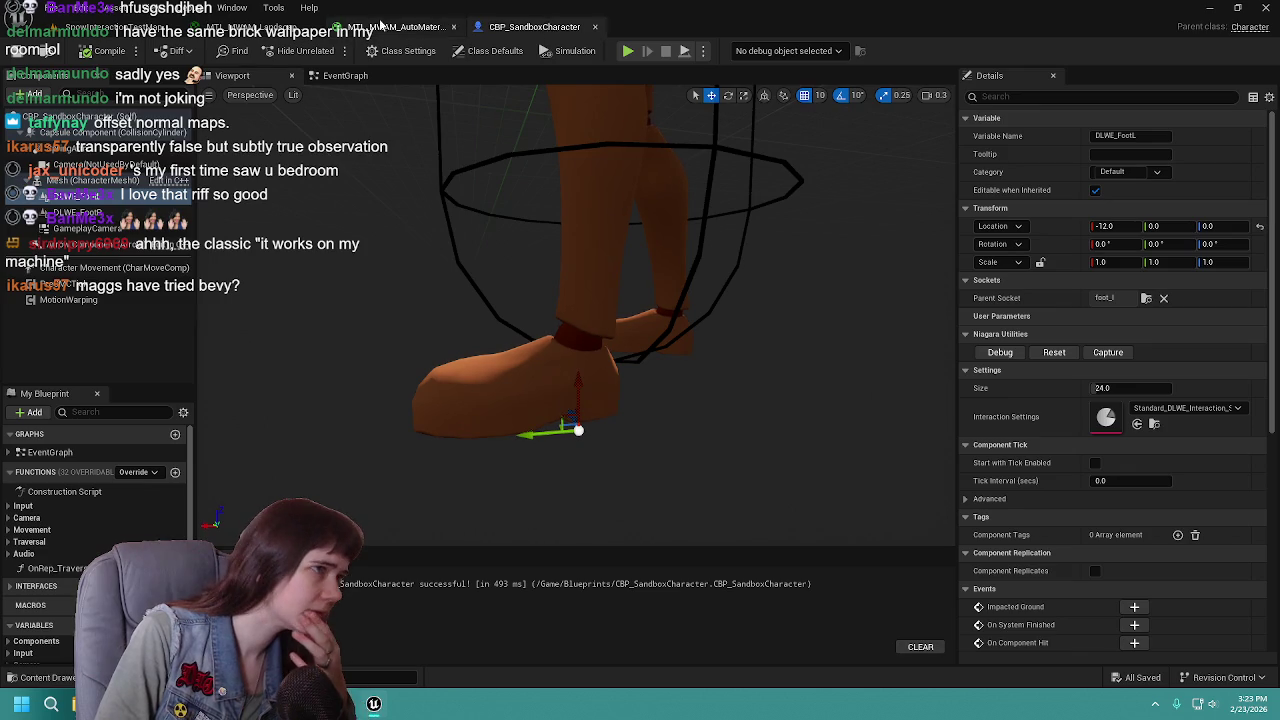
Step: Save all assets and playtest the level, running the character through the snow toward the rocks and ice
key("ctrl+s")
left_click(110, 27)
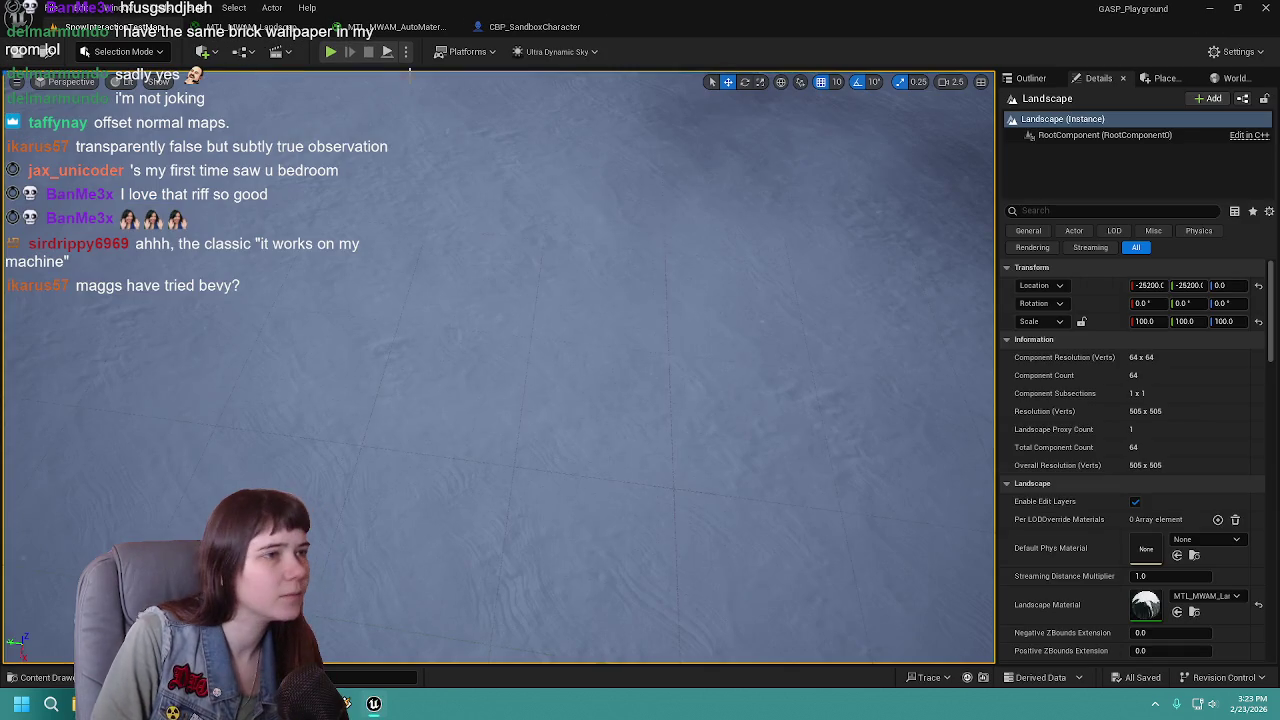
left_click(337, 51)
key("w")
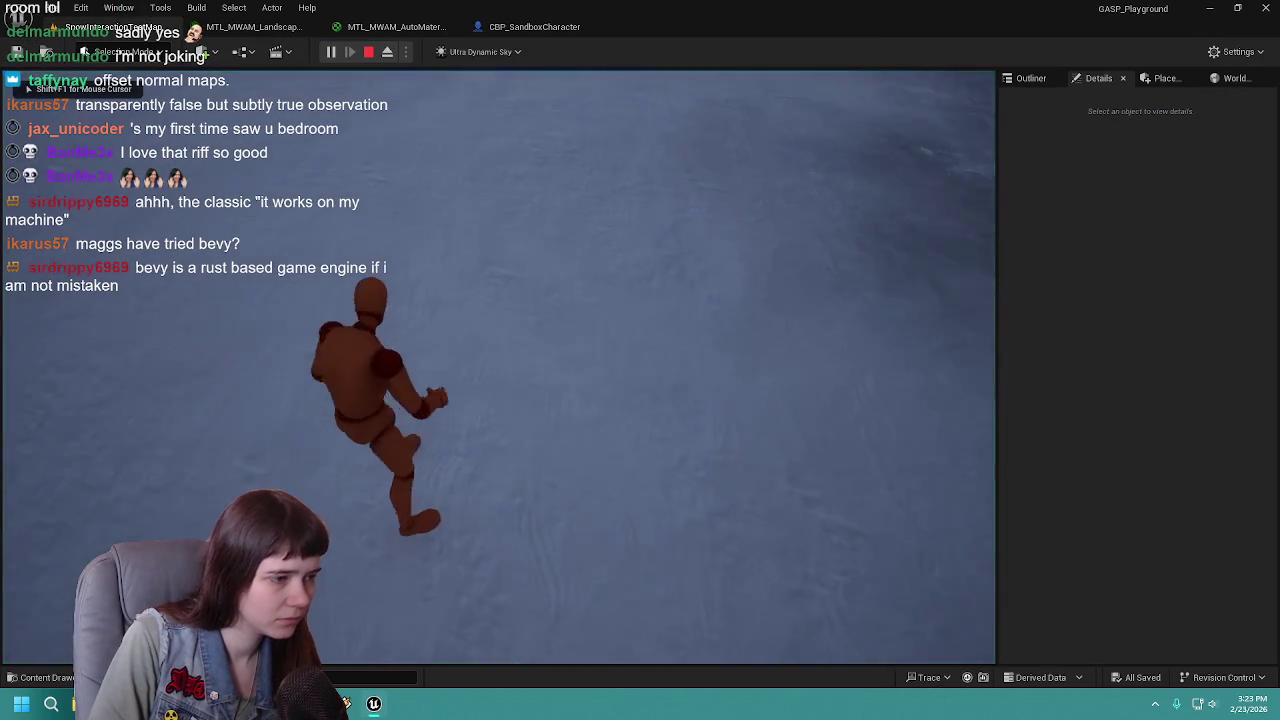
key("w")
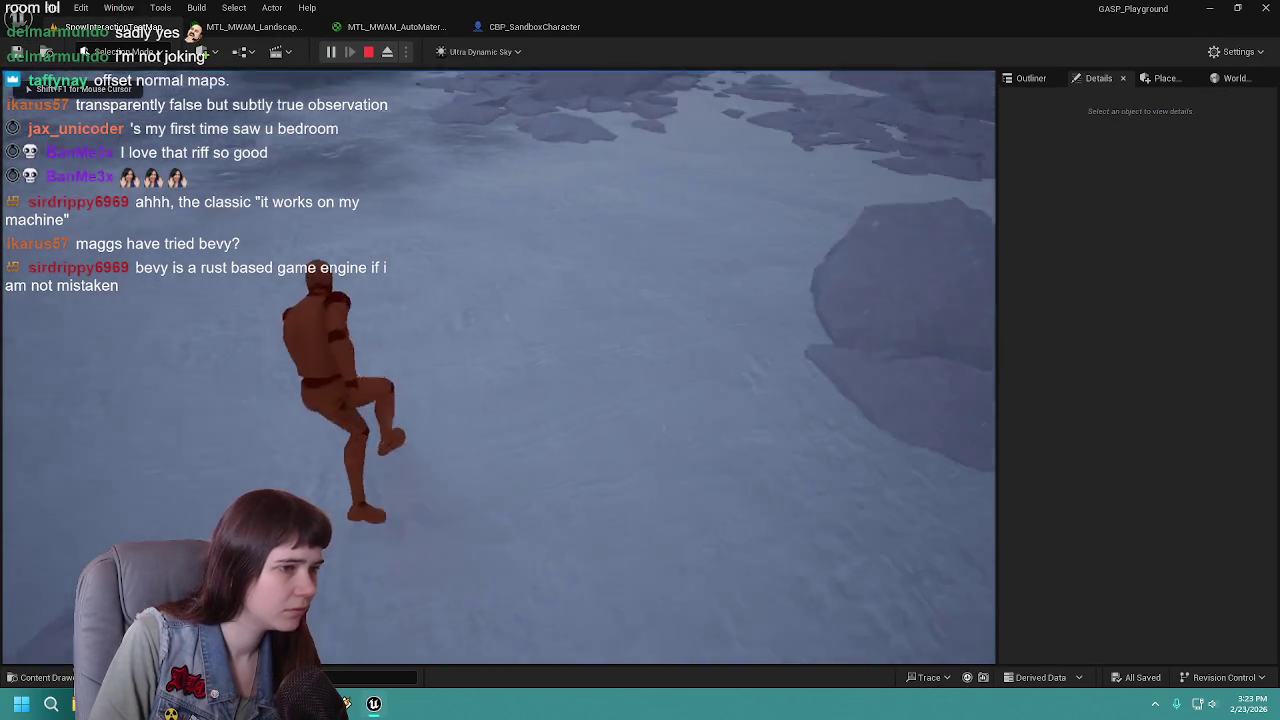
key("w")
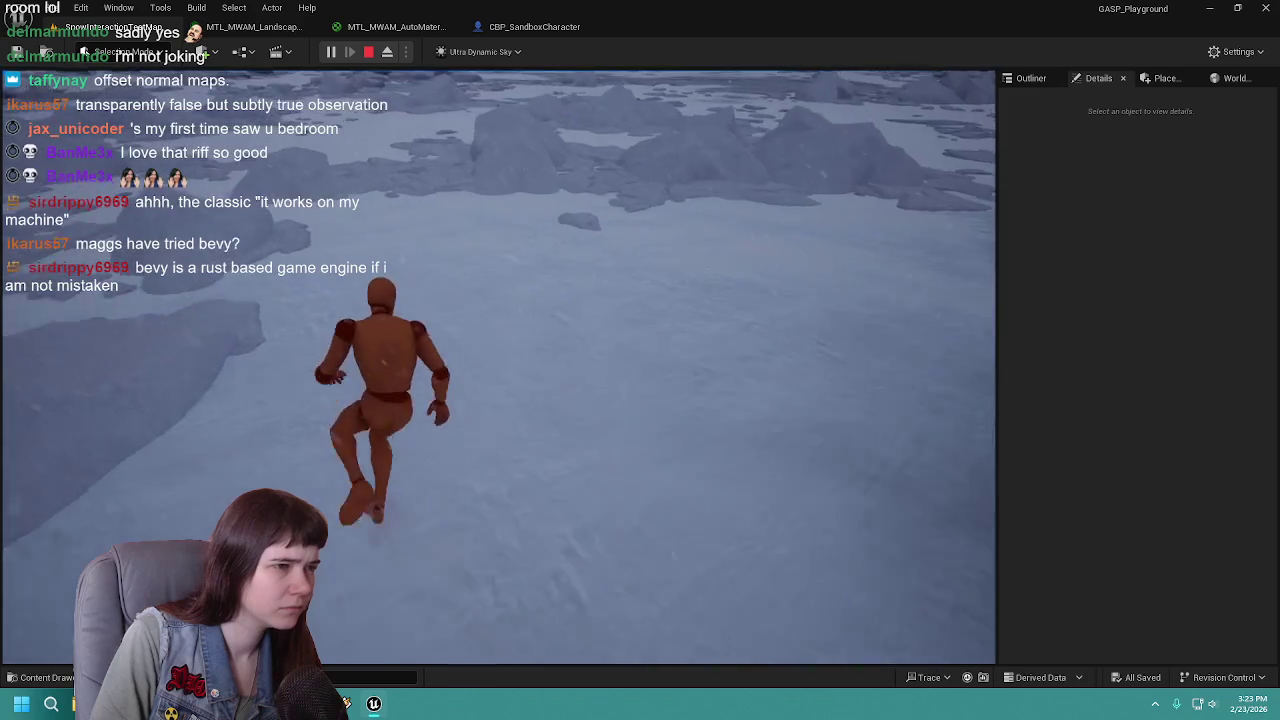
key("w")
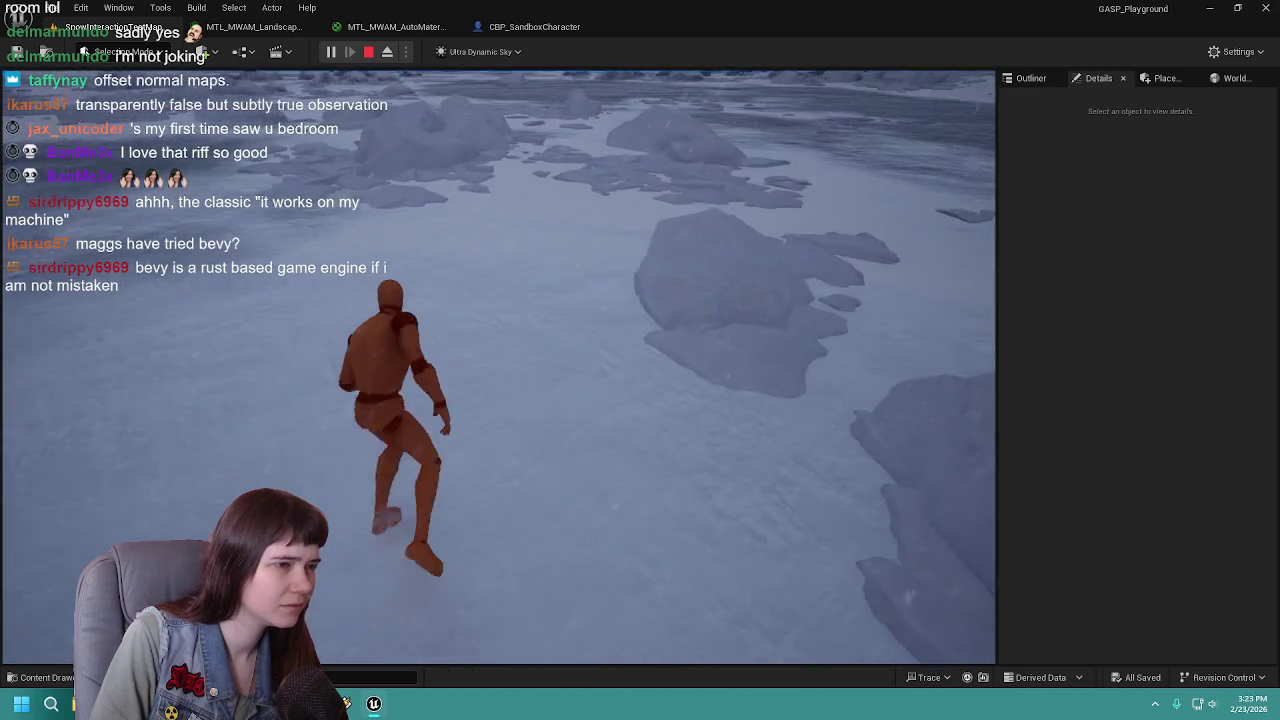
key("Escape")
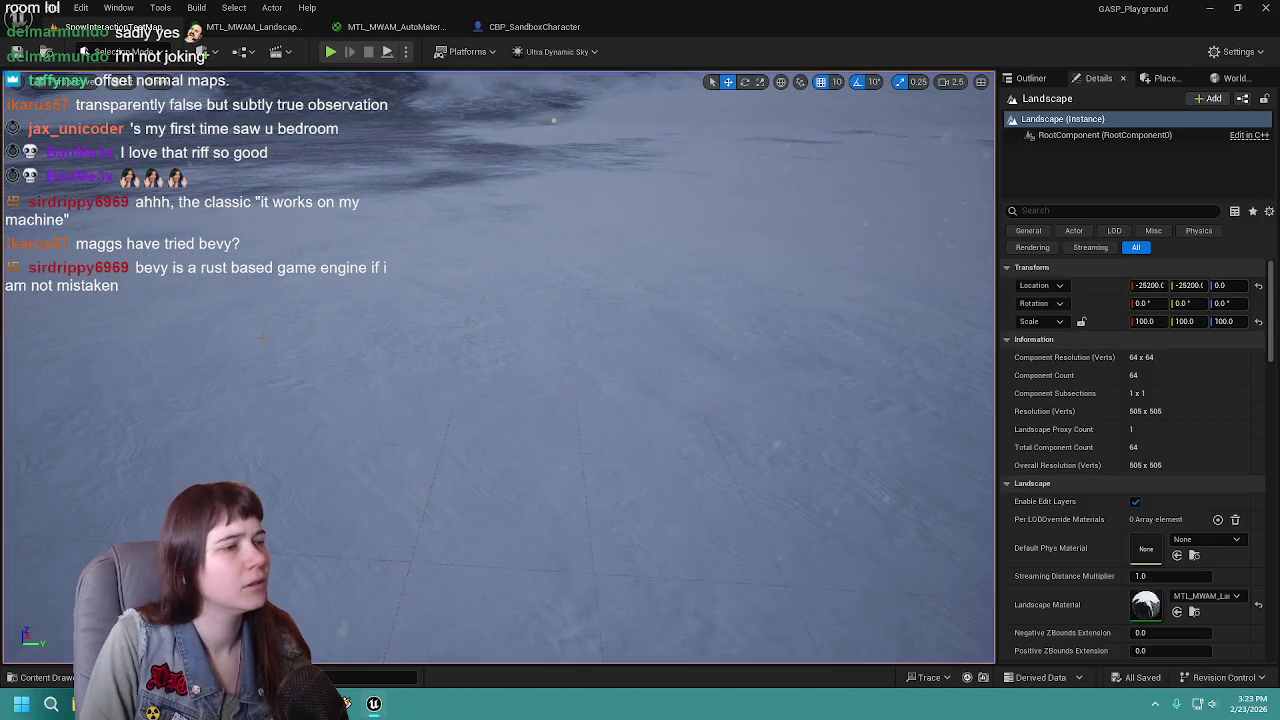
left_click(395, 27)
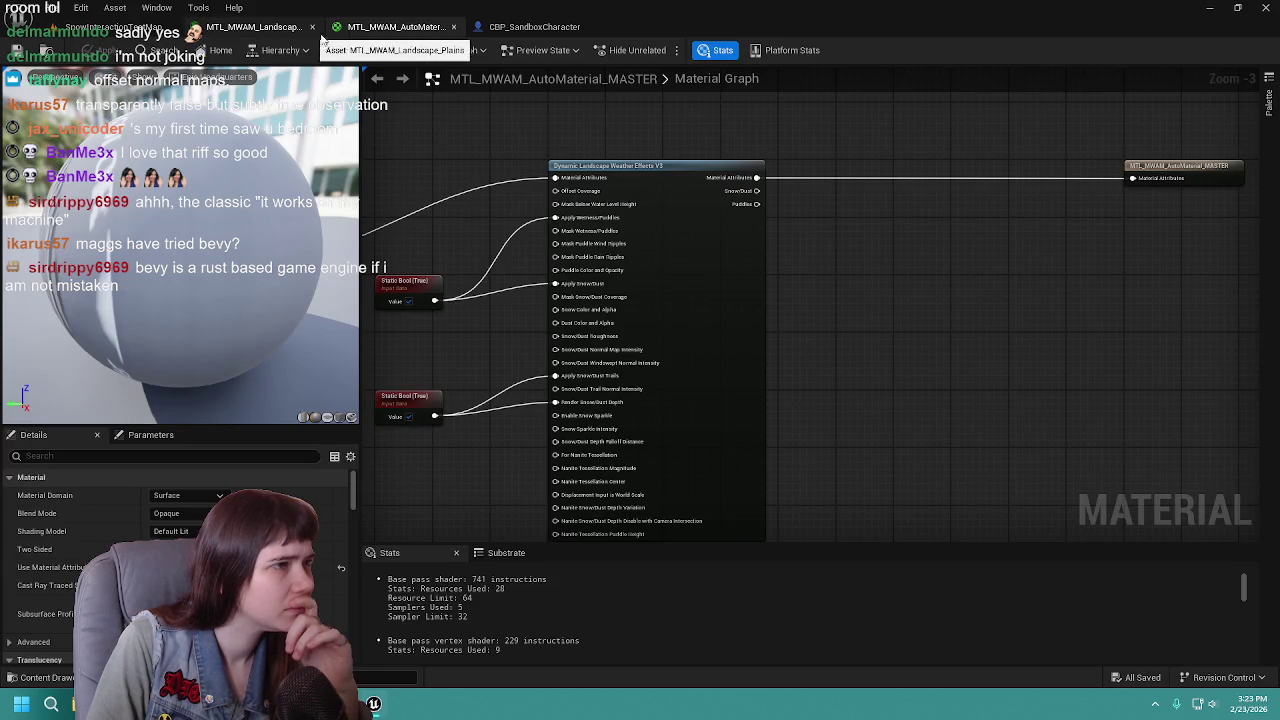
mouse_move(439, 144)
left_mouse_down()
mouse_move(635, 136)
mouse_move(540, 166)
left_mouse_up()
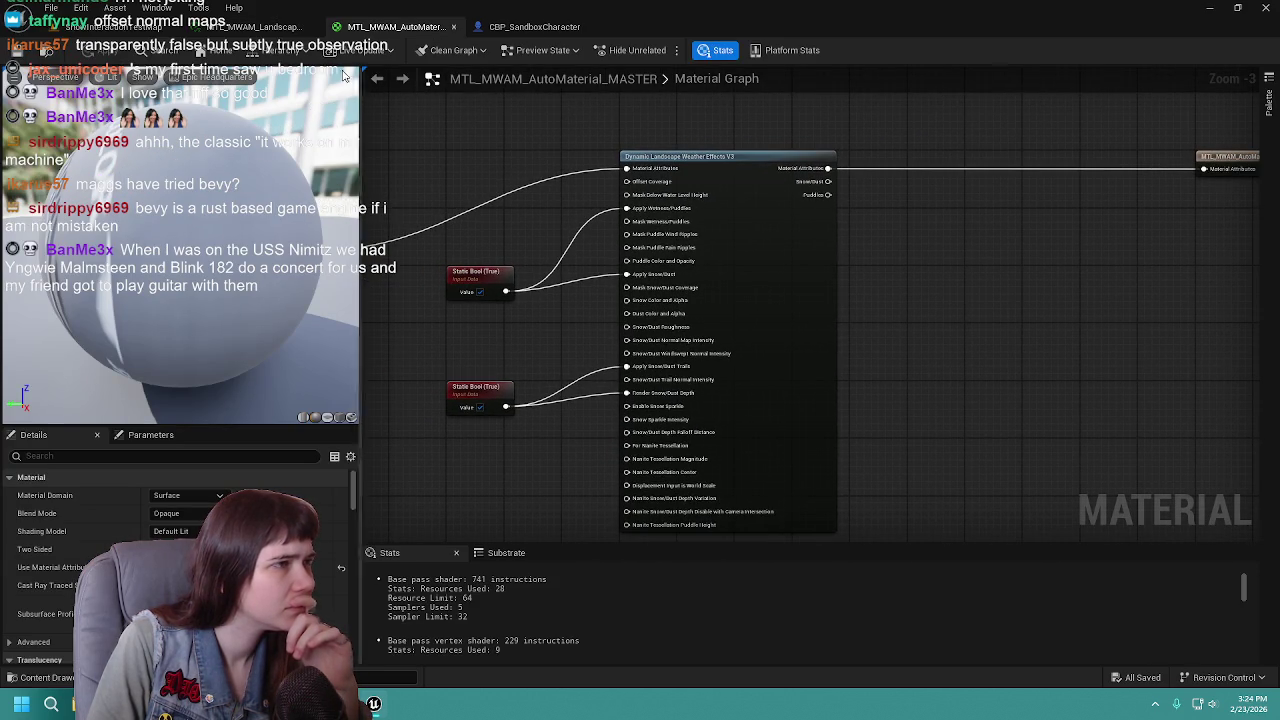
left_click(287, 33)
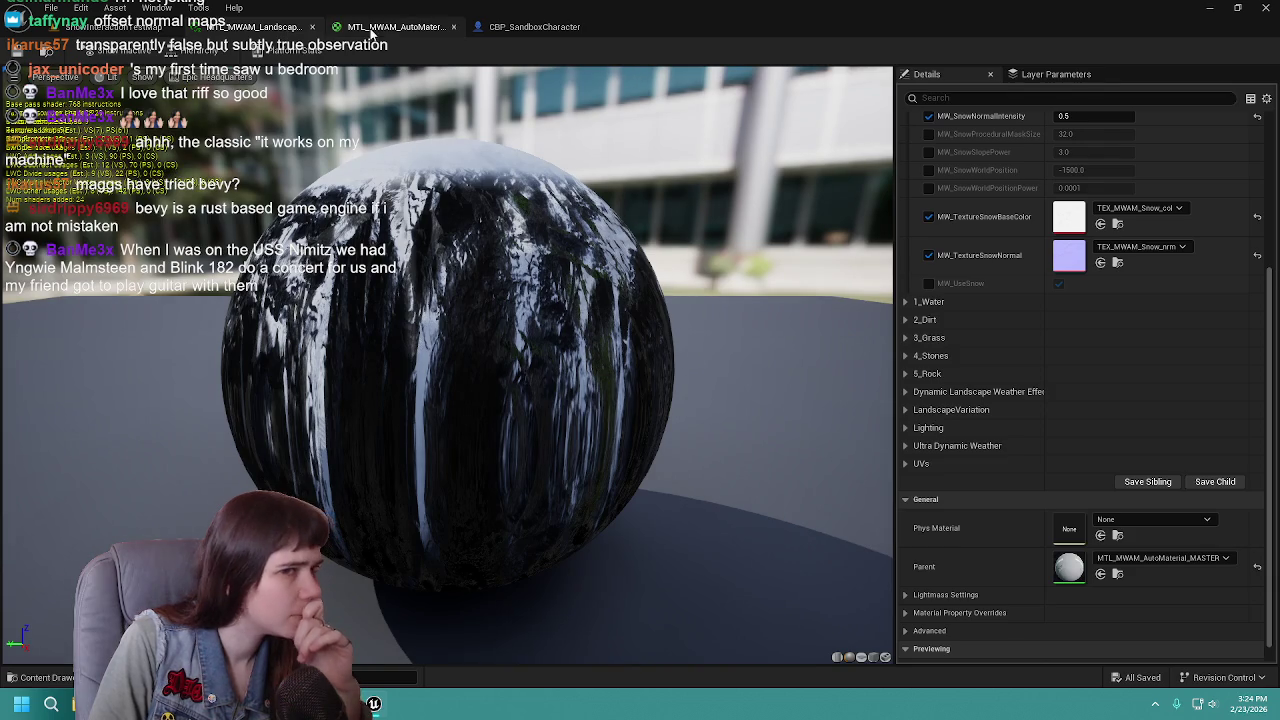
left_click(404, 30)
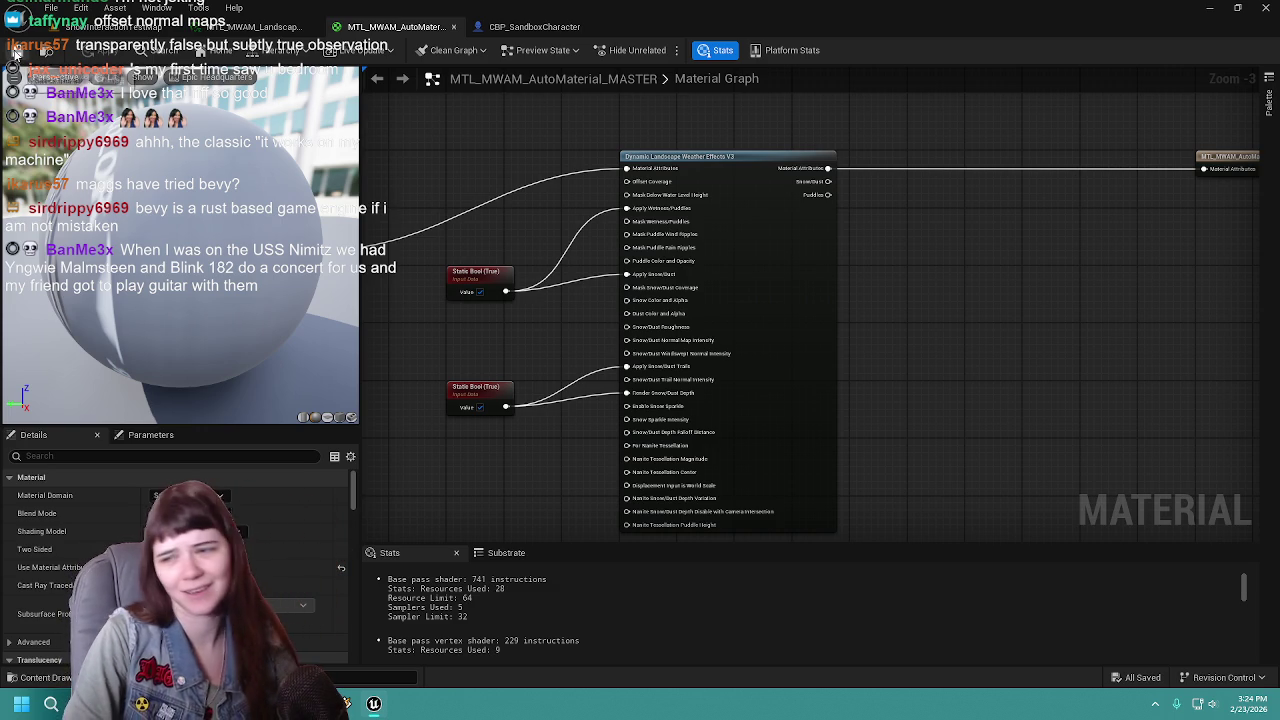
mouse_move(485, 272)
left_mouse_down()
mouse_move(528, 287)
mouse_move(571, 261)
left_mouse_up()
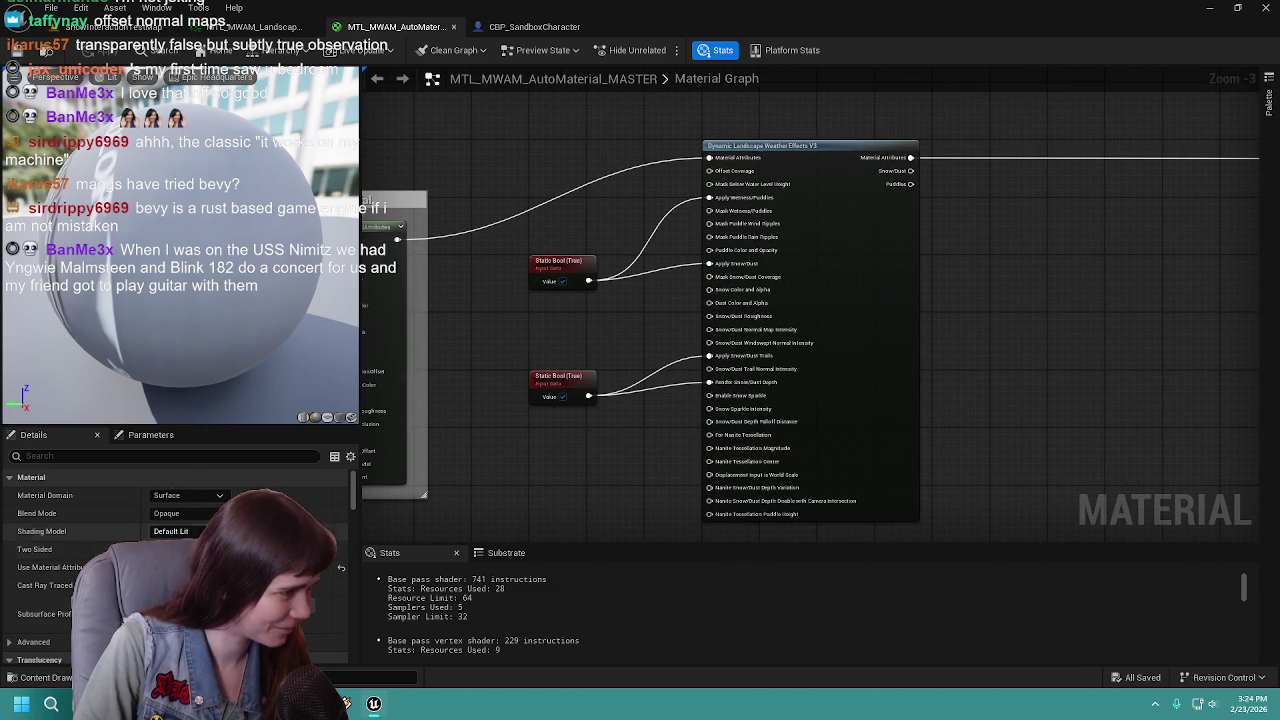
scroll(180, 560, "down", 2)
scroll(180, 560, "up", 2)
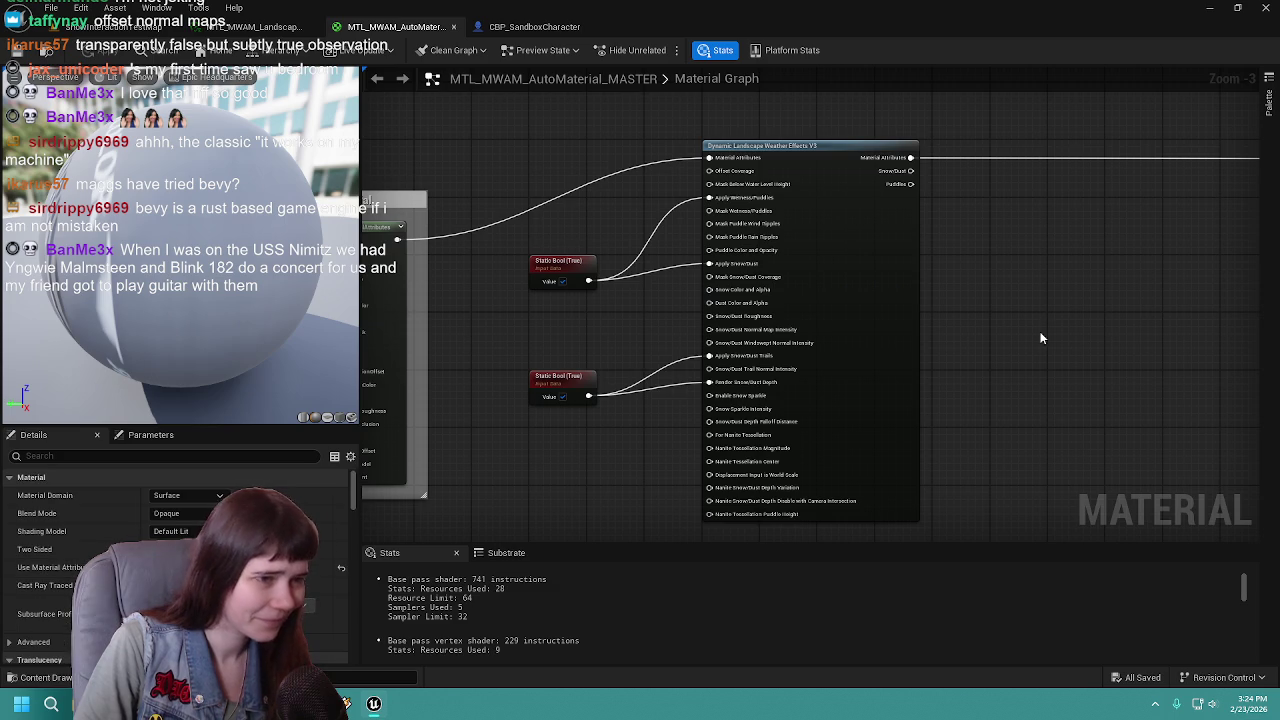
left_click_drag(1043, 338, 968, 338)
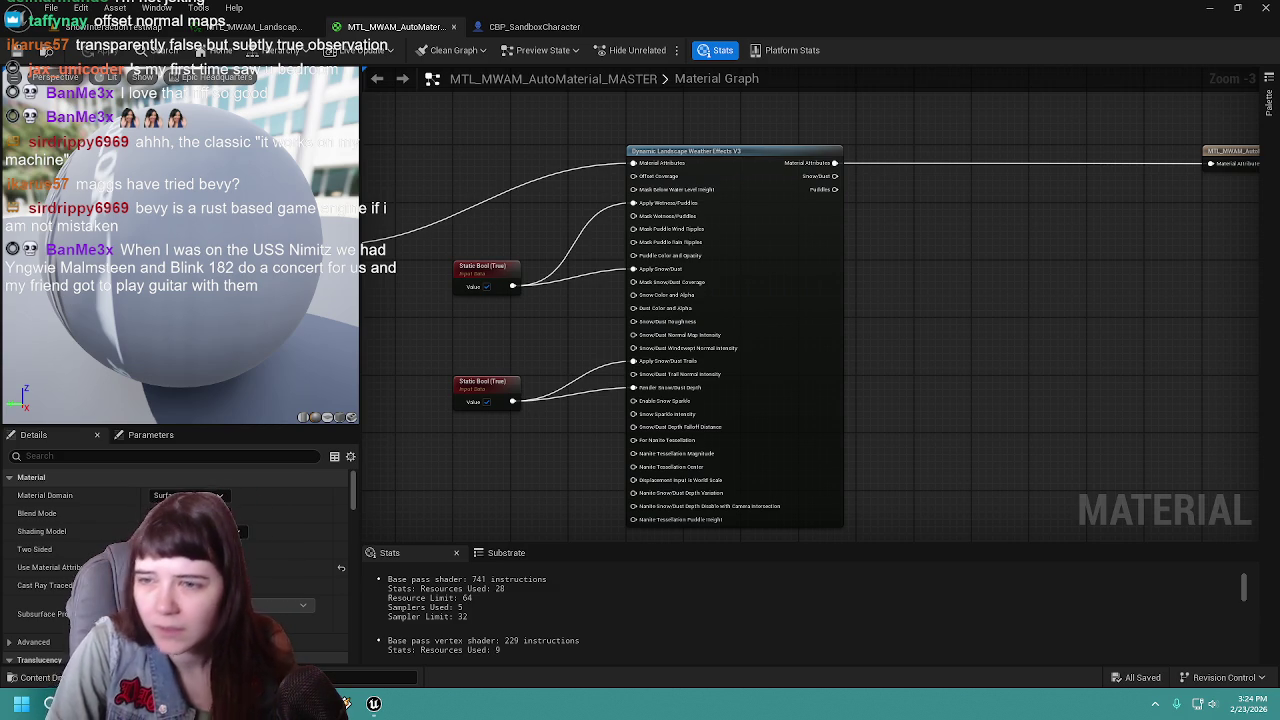
left_click(775, 228)
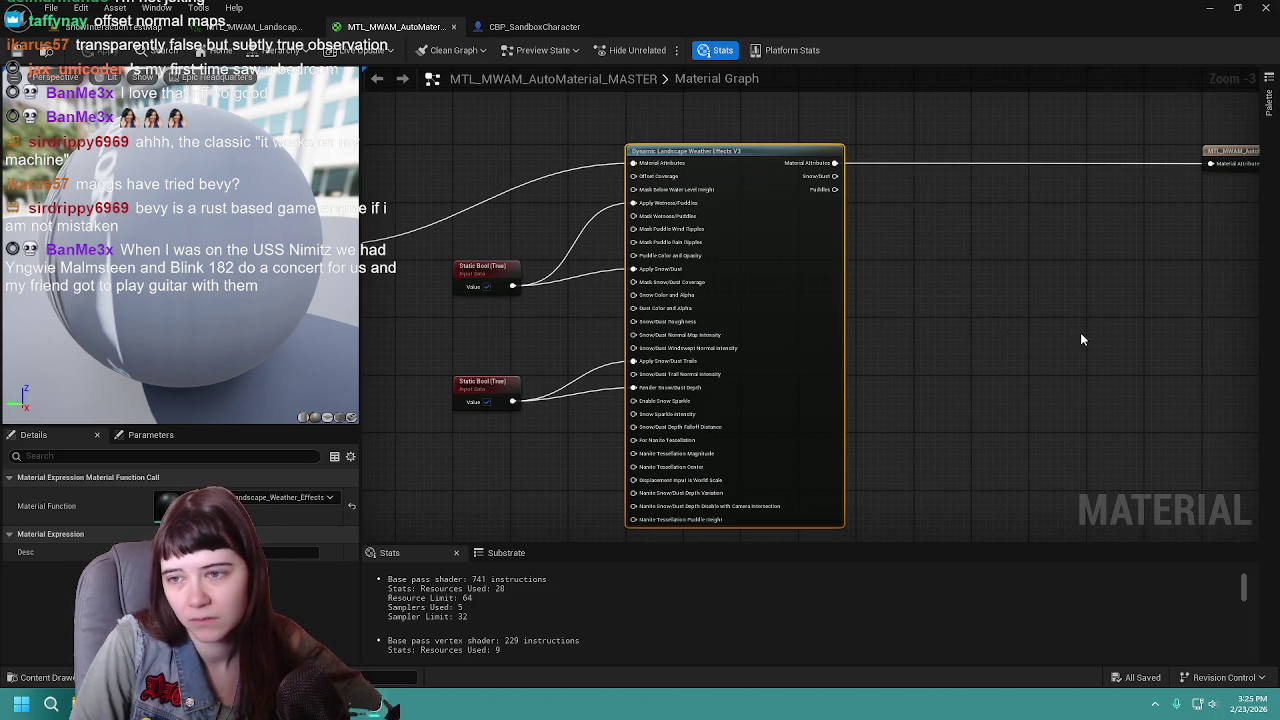
mouse_move(534, 296)
left_mouse_down()
mouse_move(680, 257)
mouse_move(711, 262)
mouse_move(717, 313)
left_mouse_up()
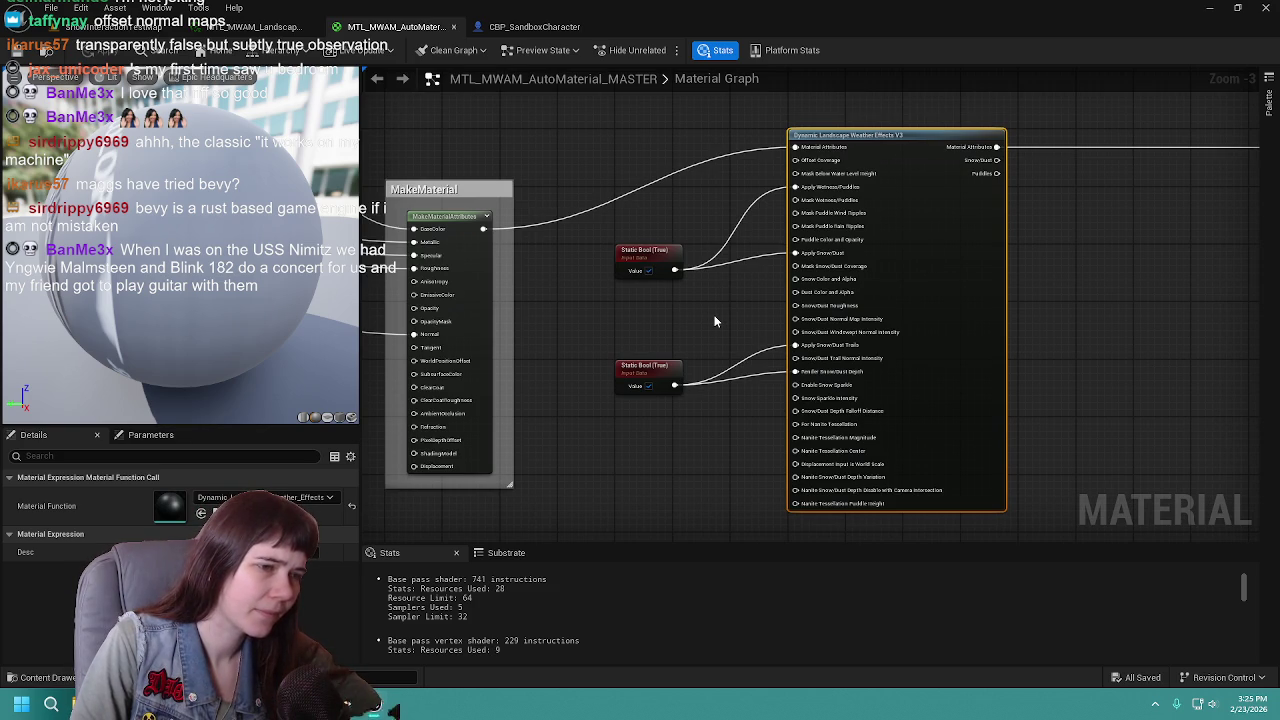
left_click_drag(713, 315, 412, 333)
mouse_move(697, 178)
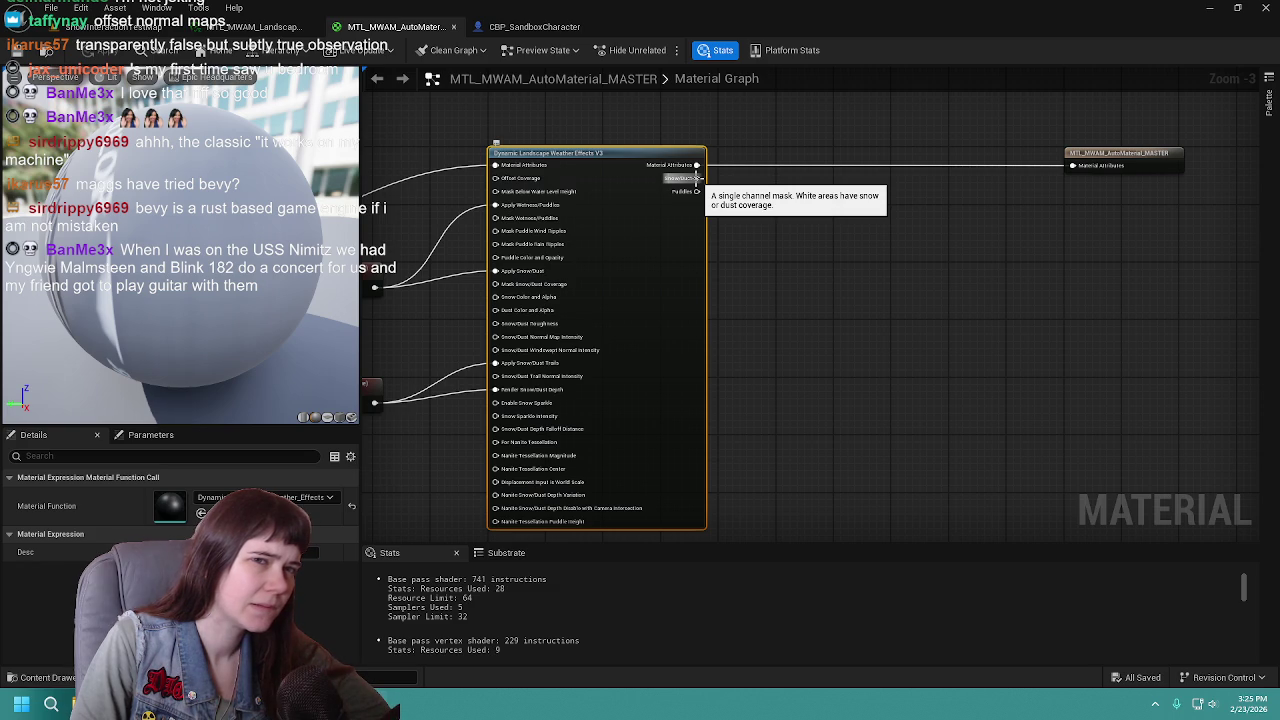
mouse_move(697, 178)
left_mouse_down()
mouse_move(735, 197)
mouse_move(756, 261)
left_mouse_up()
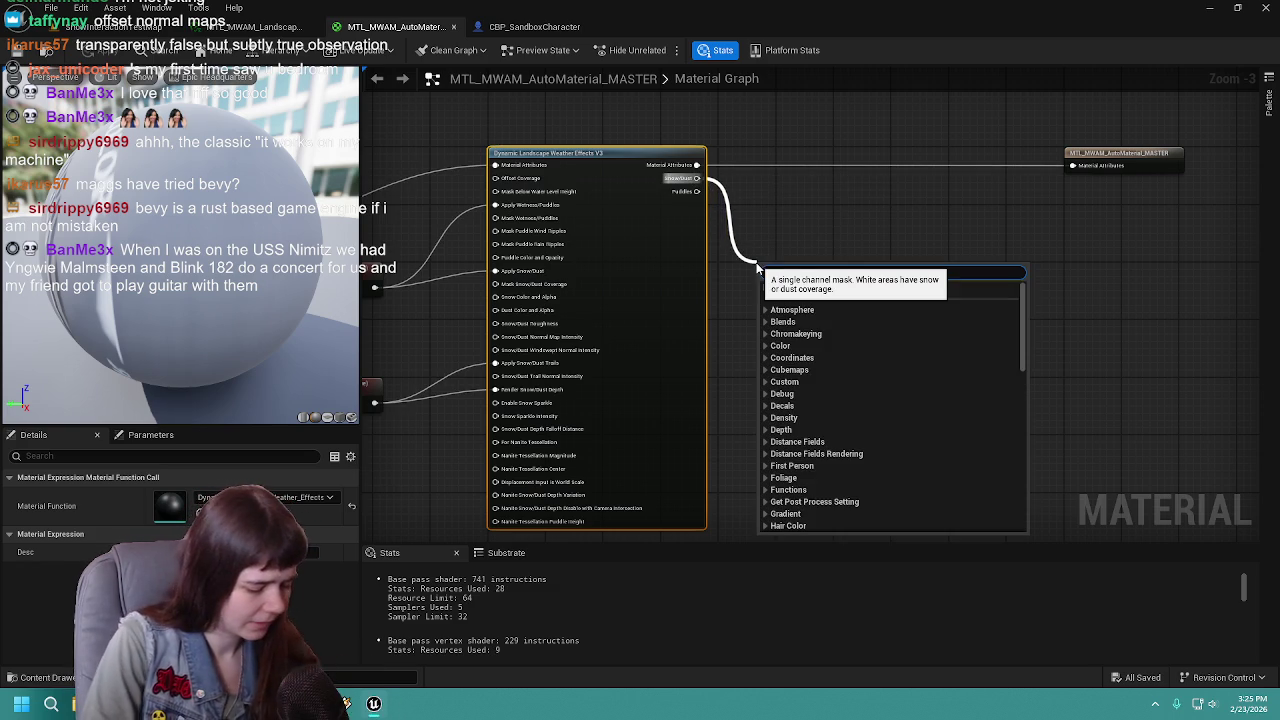
Step: Place a MakeMaterialAttributes node on the Snow/Dust wire, feeding its BaseColor
type("lerp")
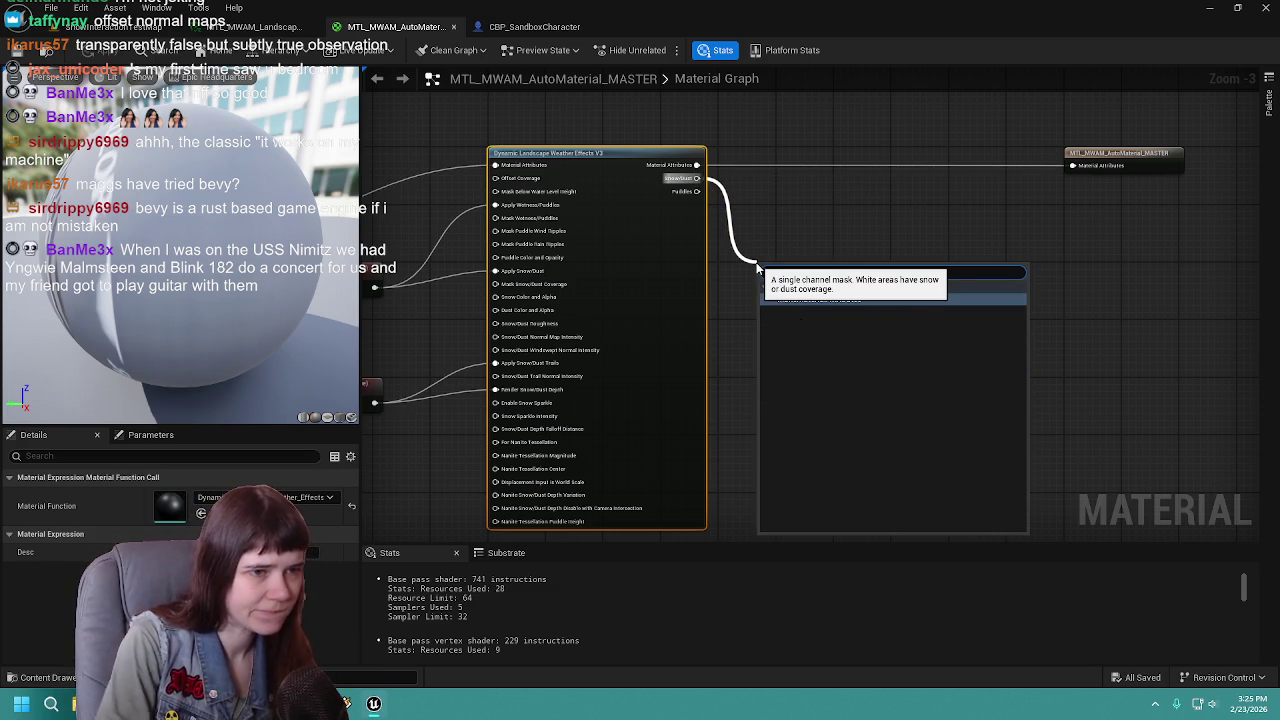
left_click(905, 300)
mouse_move(808, 267)
left_mouse_down()
mouse_move(838, 162)
mouse_move(832, 222)
mouse_move(824, 214)
left_mouse_up()
scroll(873, 227, "up", 1)
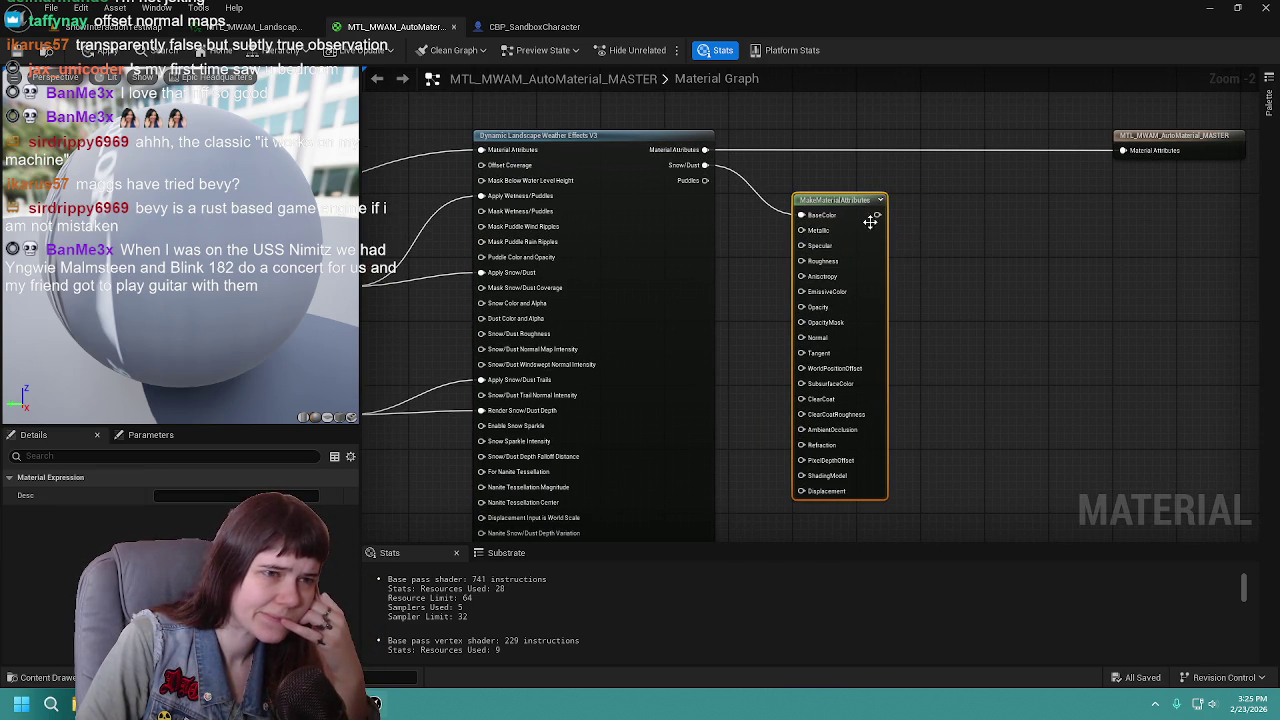
left_click_drag(955, 232, 848, 221)
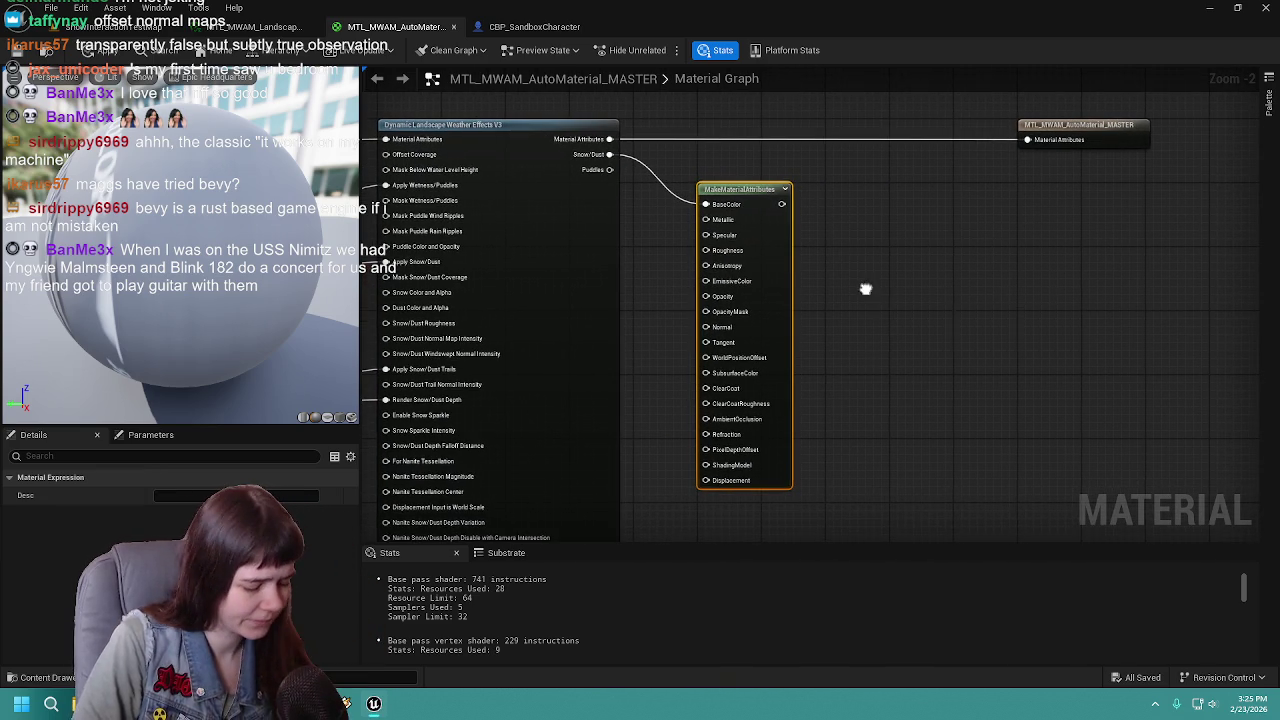
Step: Try adding a Texture Sample, delete it again, and preview the MakeMaterialAttributes node
right_click(868, 295)
type("texture")
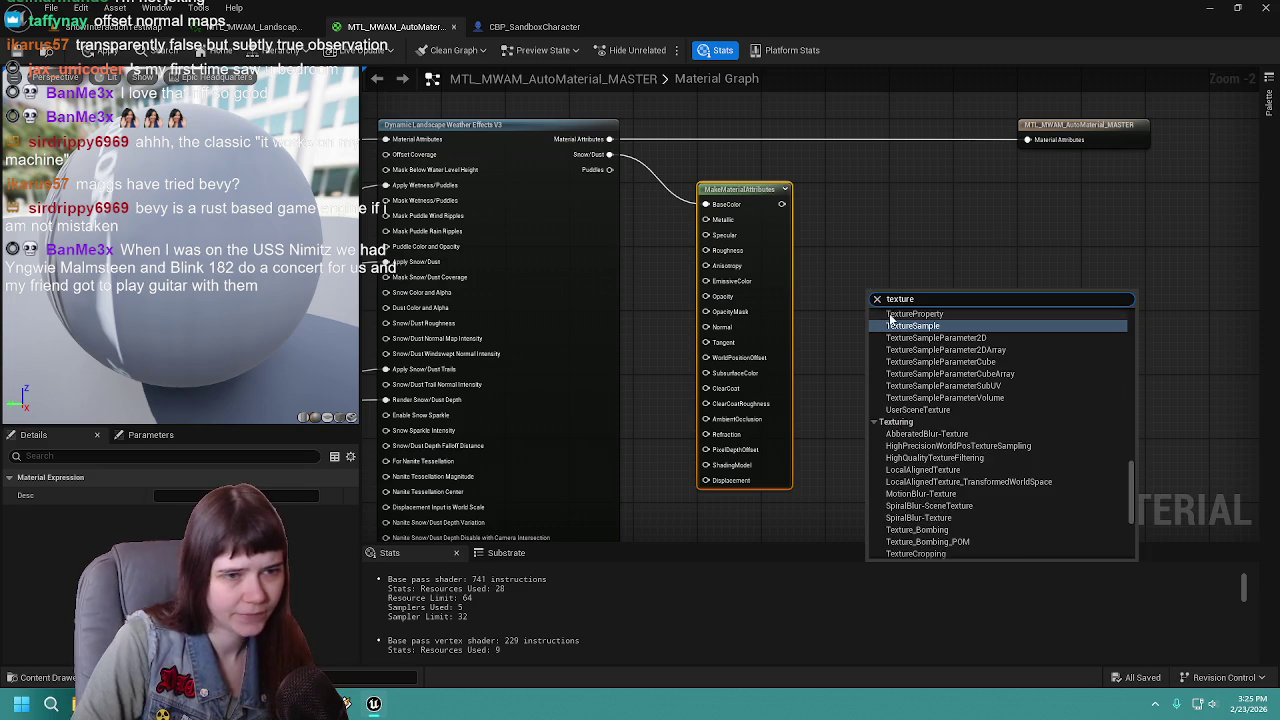
key("Return")
left_click_drag(927, 305, 952, 197)
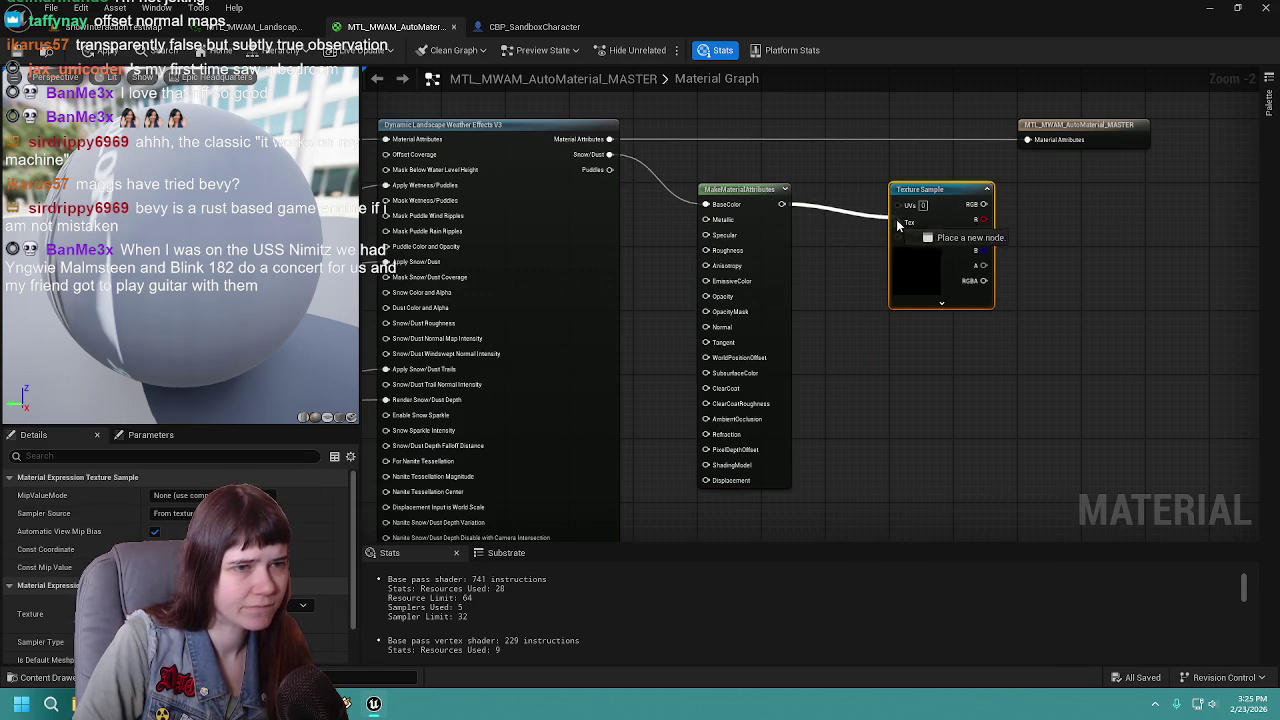
left_click_drag(781, 204, 920, 204)
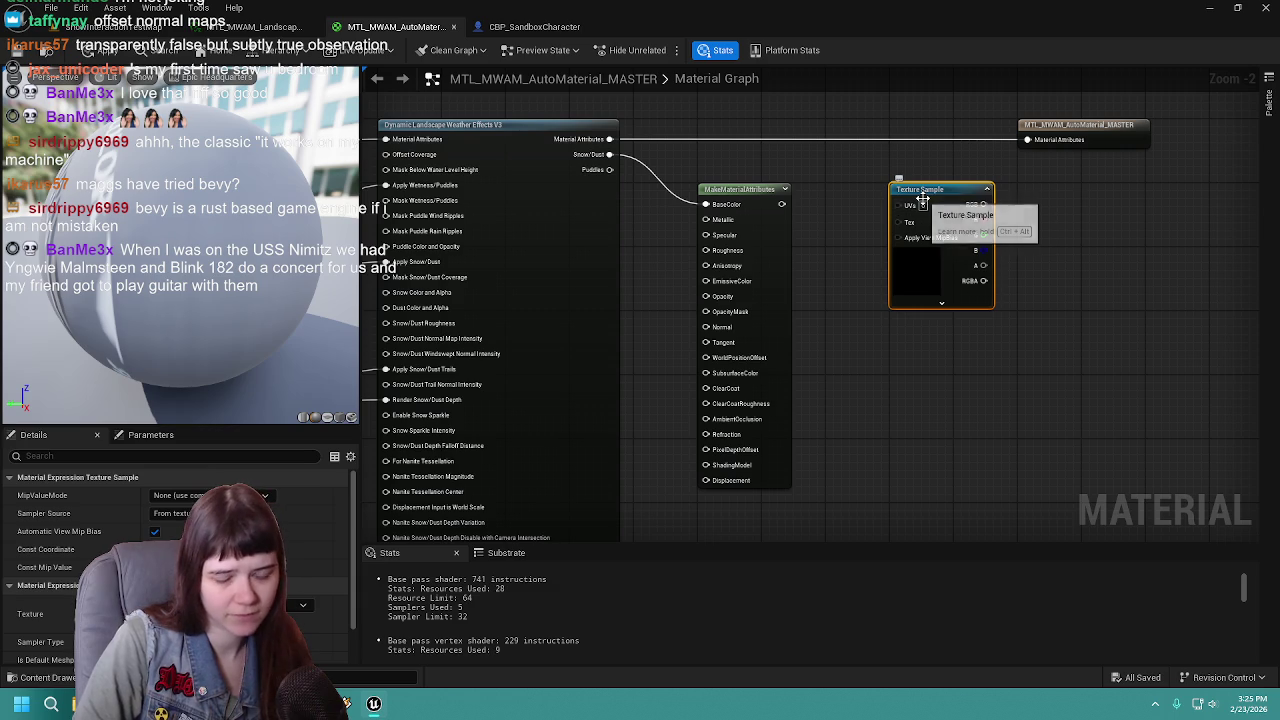
key("Delete")
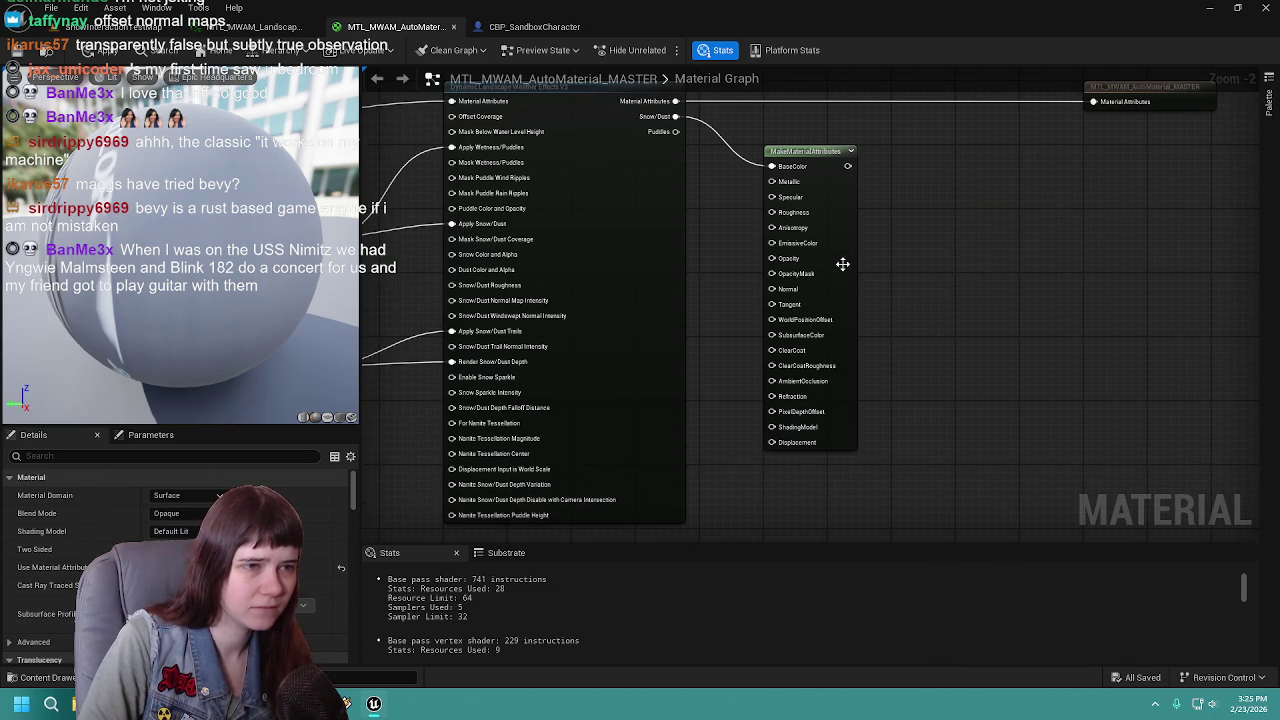
right_click(841, 259)
left_click(898, 297)
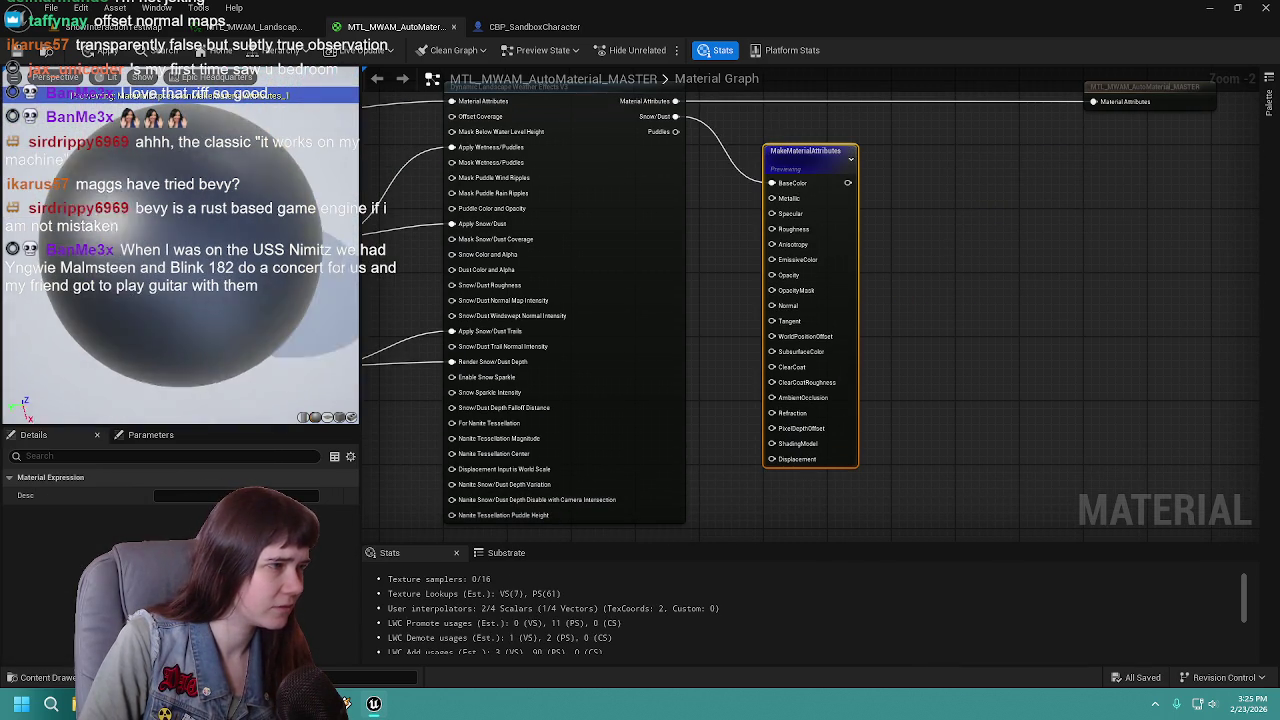
Step: Play-test GASP_Playground with Alt+P, eject with F8, and return to the master material's MakeMaterialAttributes node
left_click(135, 30)
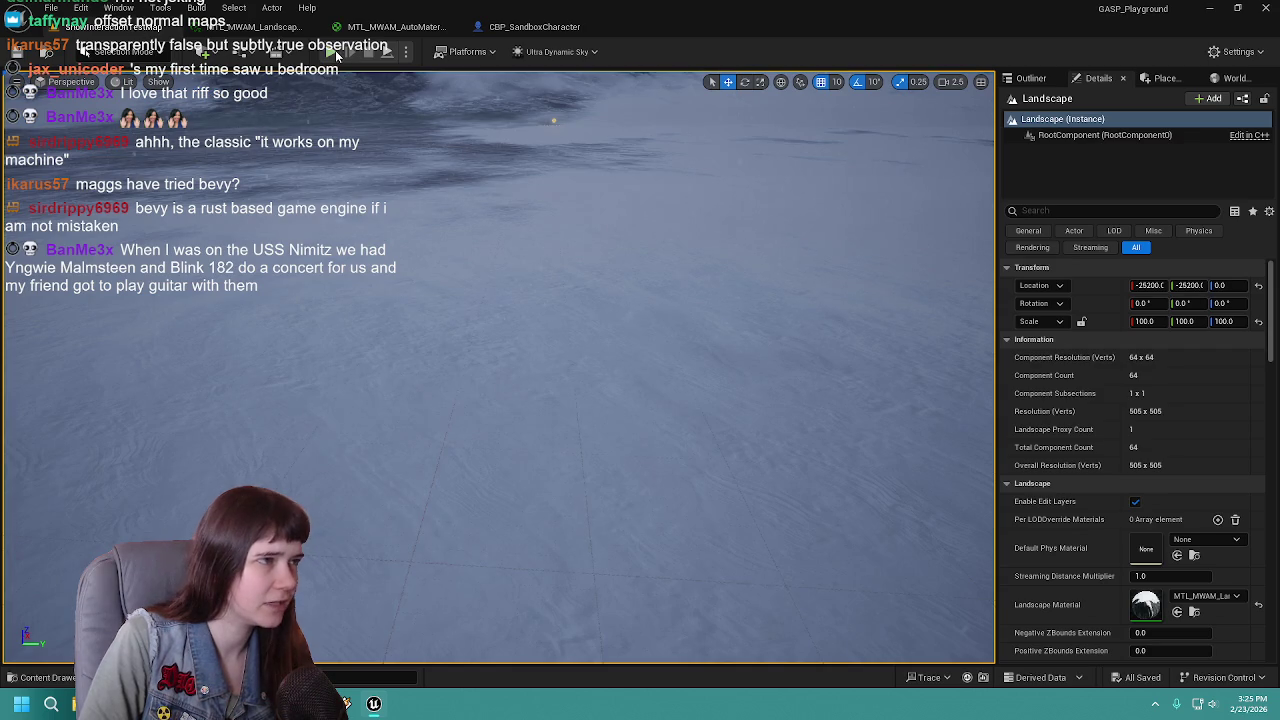
key("alt+p")
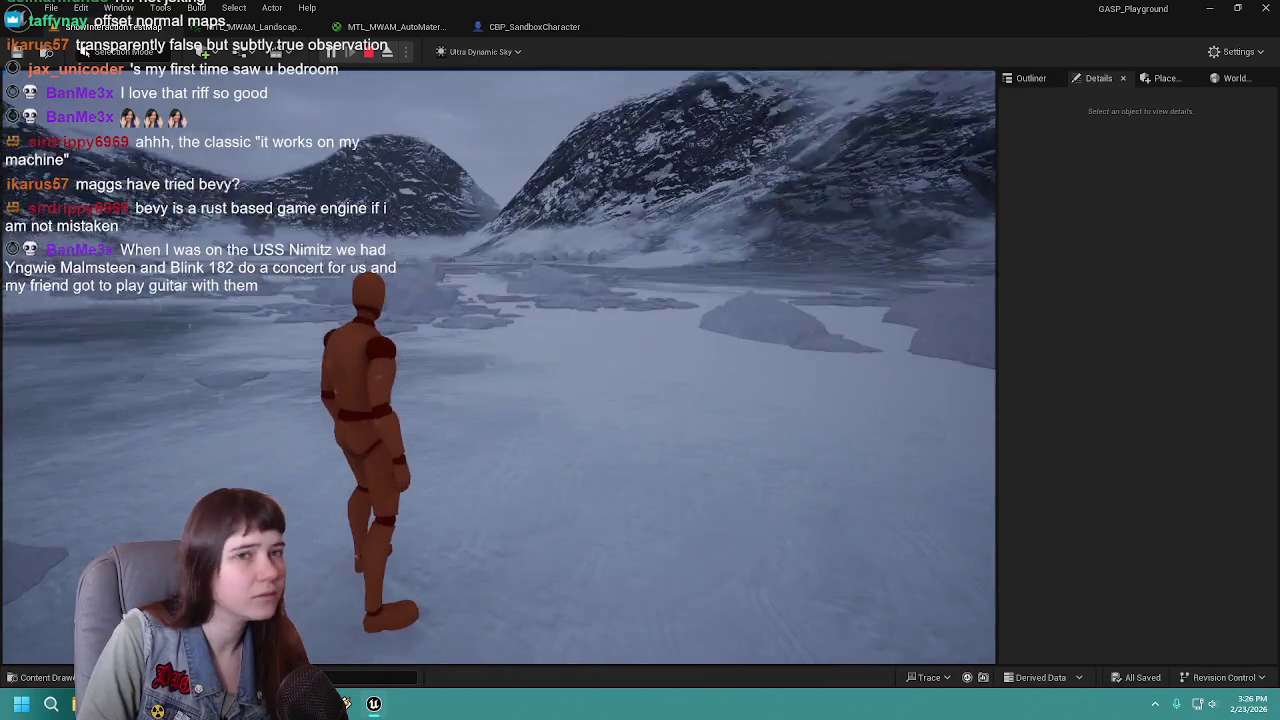
key("F8")
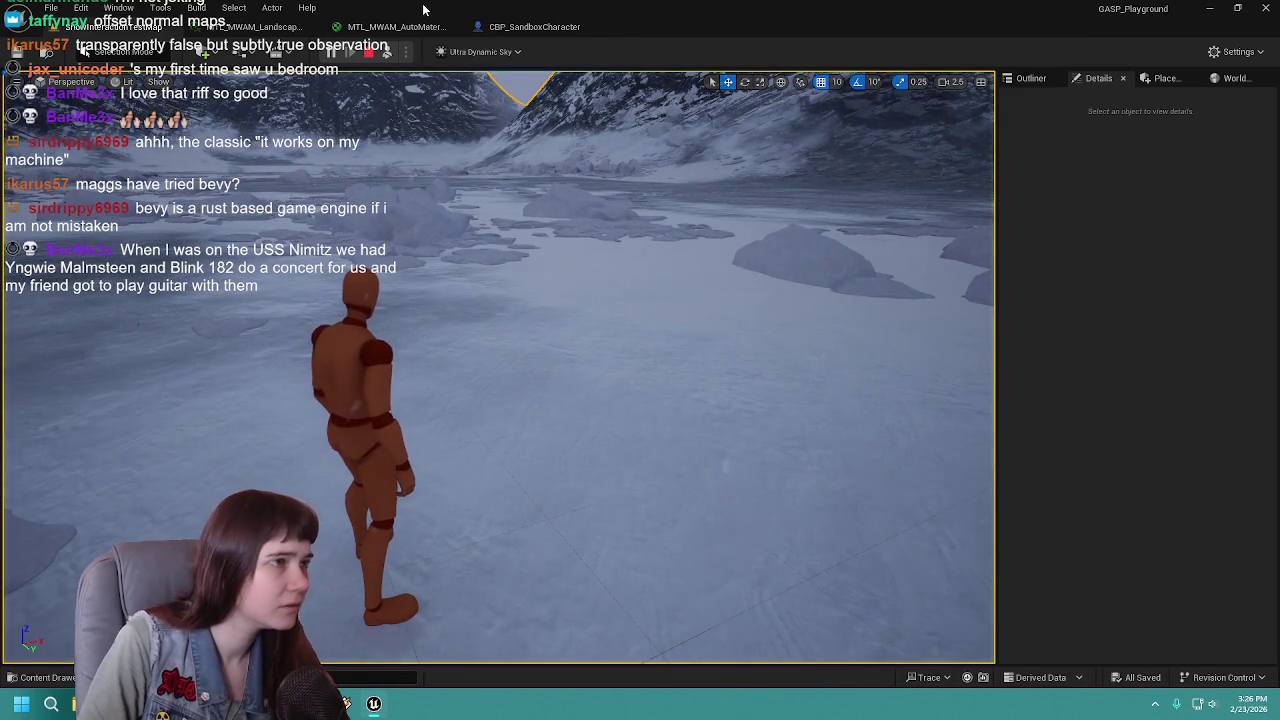
left_click(420, 29)
left_click_drag(705, 250, 766, 271)
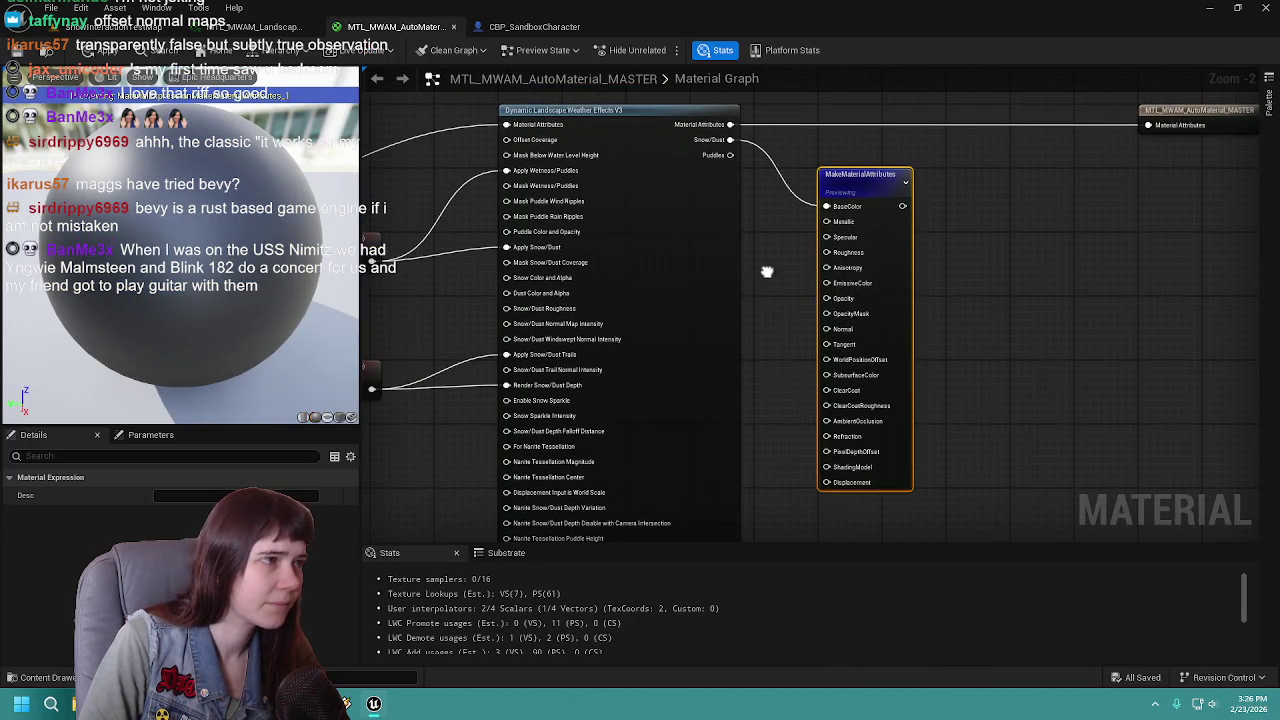
Step: Stop previewing MakeMaterialAttributes, stop the level's play session, and return to the master material
right_click(838, 176)
left_click(887, 220)
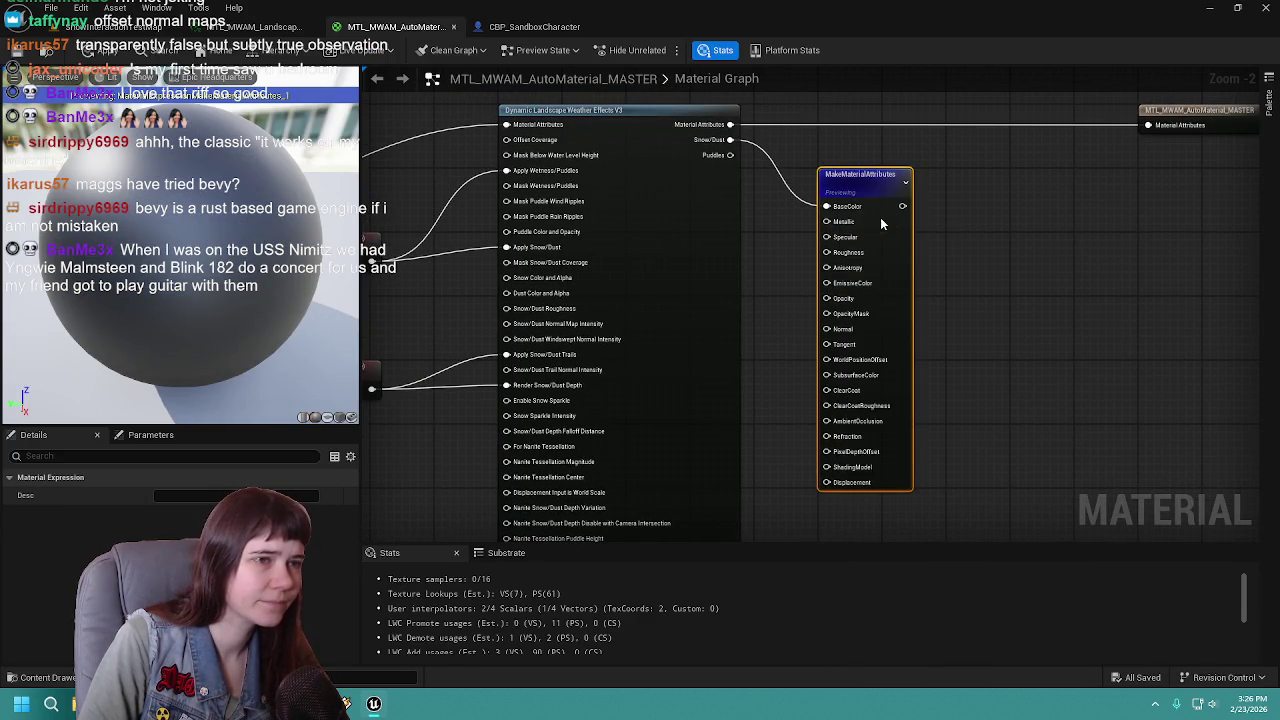
left_click(120, 27)
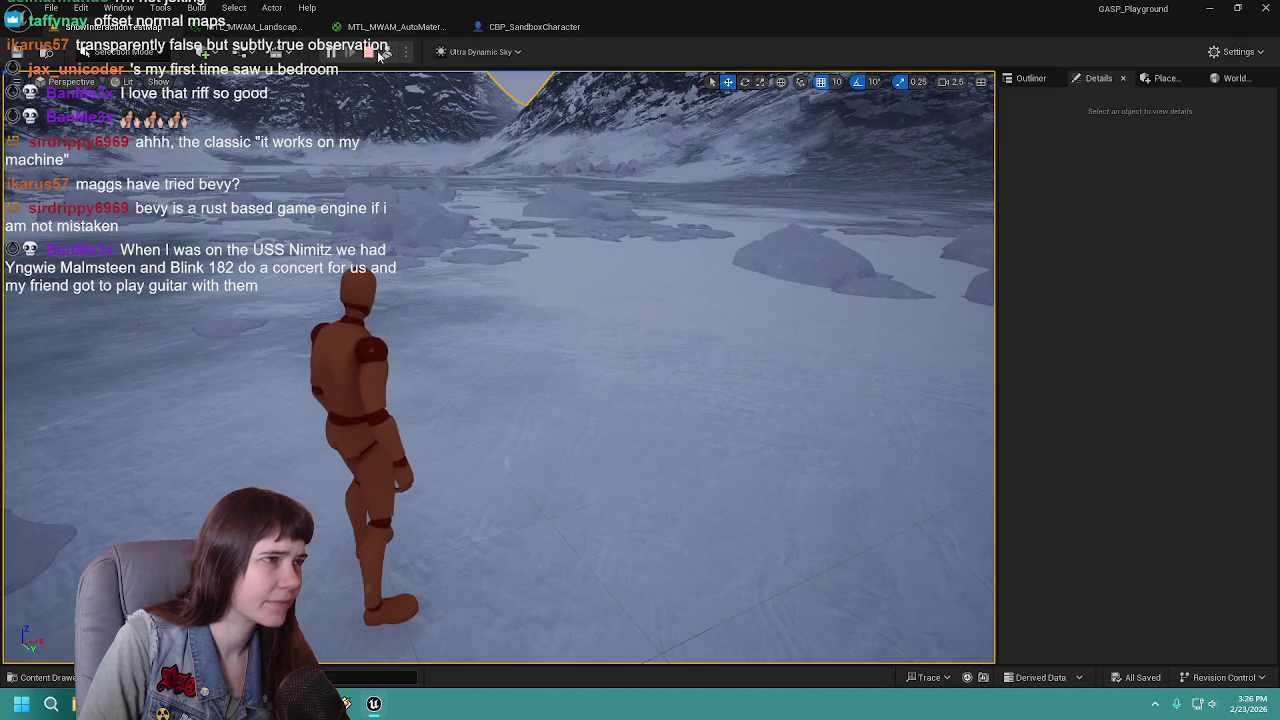
left_click(368, 52)
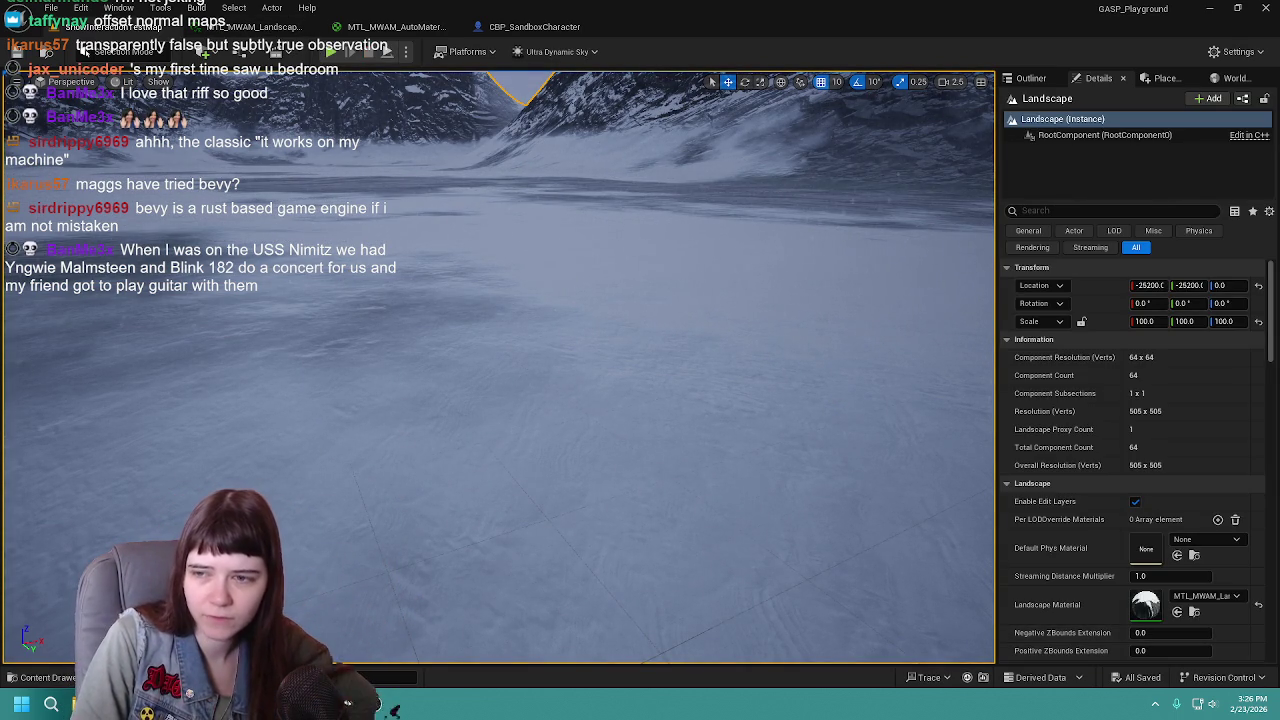
left_click(395, 27)
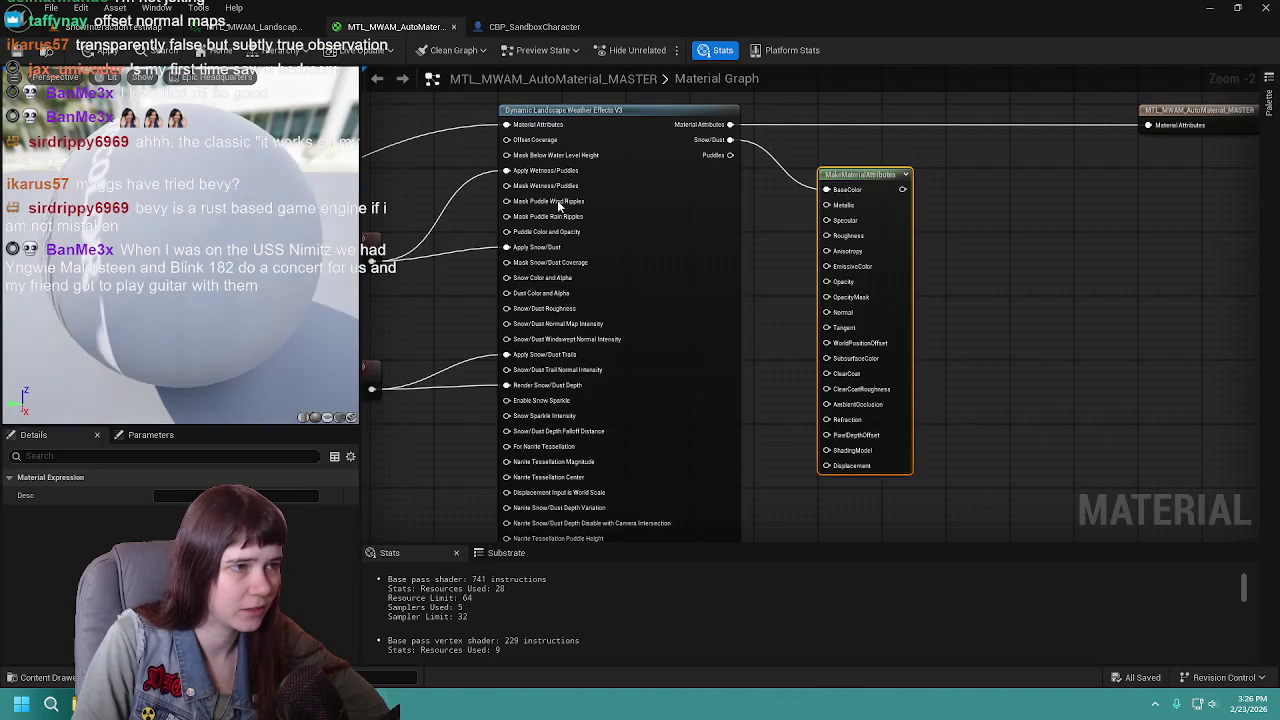
left_click_drag(764, 264, 820, 265)
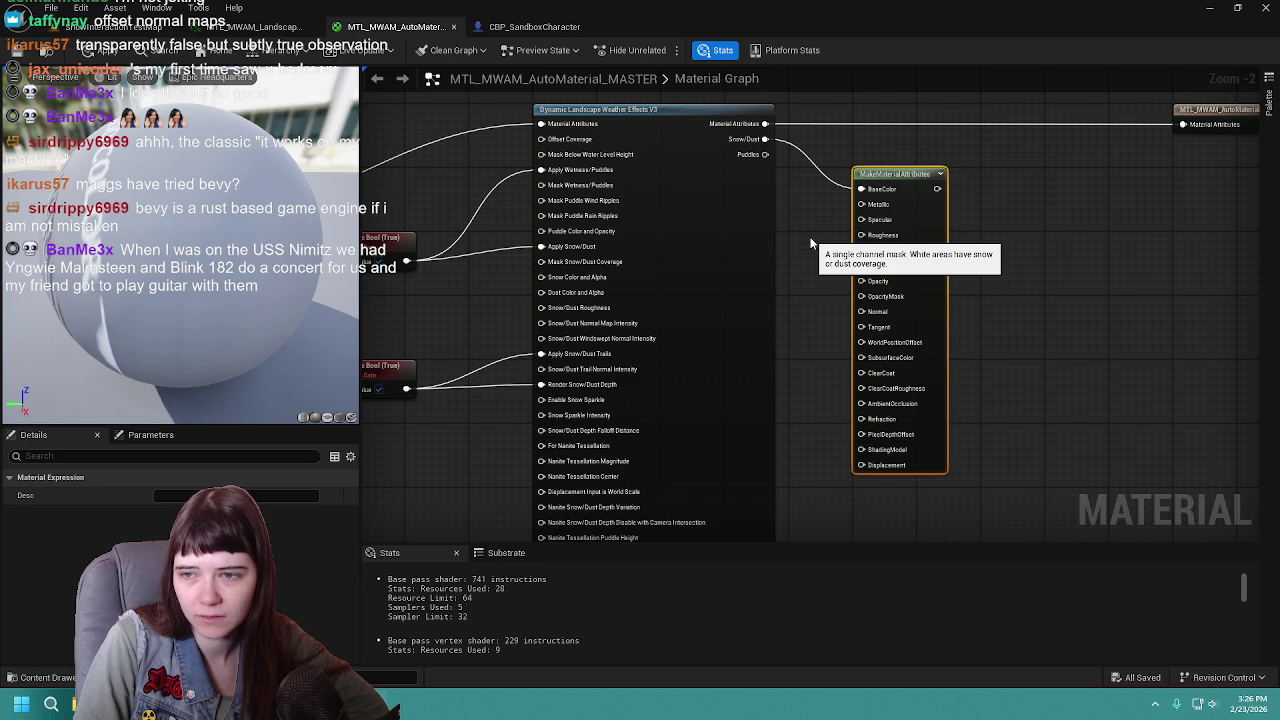
left_click(751, 257)
mouse_move(751, 257)
left_mouse_down()
mouse_move(868, 252)
mouse_move(951, 217)
left_mouse_up()
left_click(718, 251)
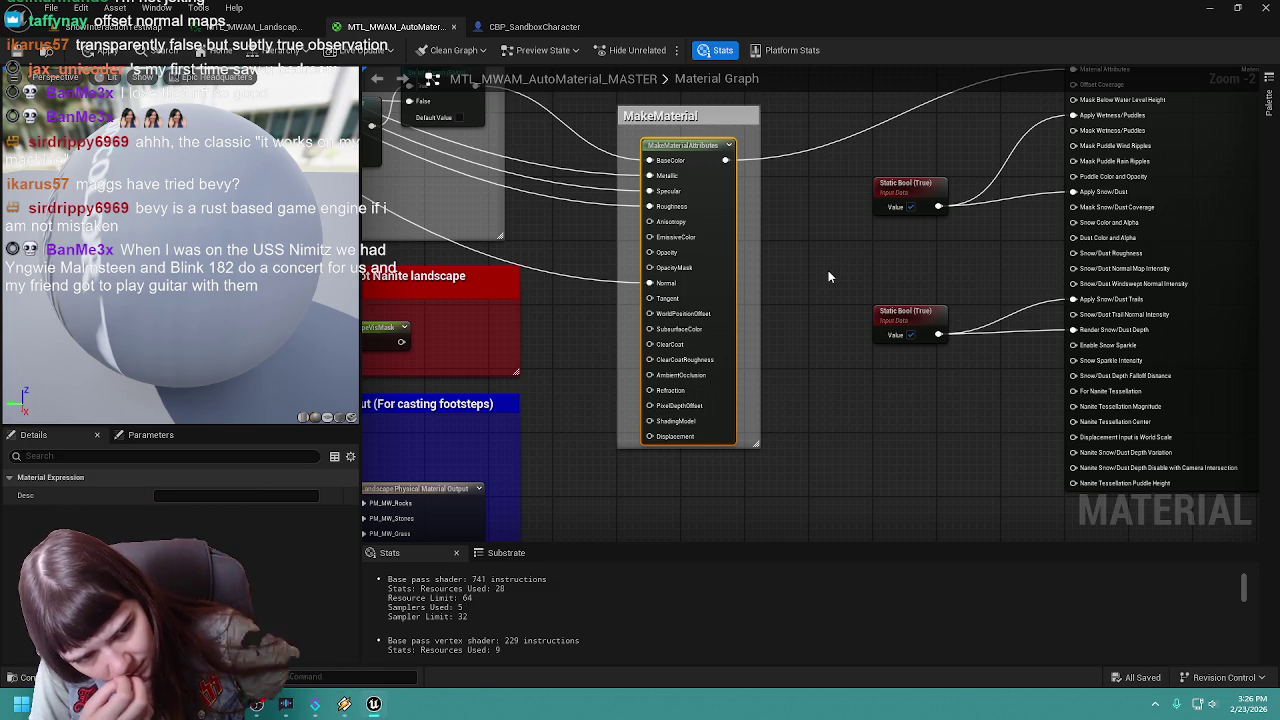
mouse_move(1000, 358)
left_mouse_down()
mouse_move(650, 337)
mouse_move(574, 434)
mouse_move(560, 371)
left_mouse_up()
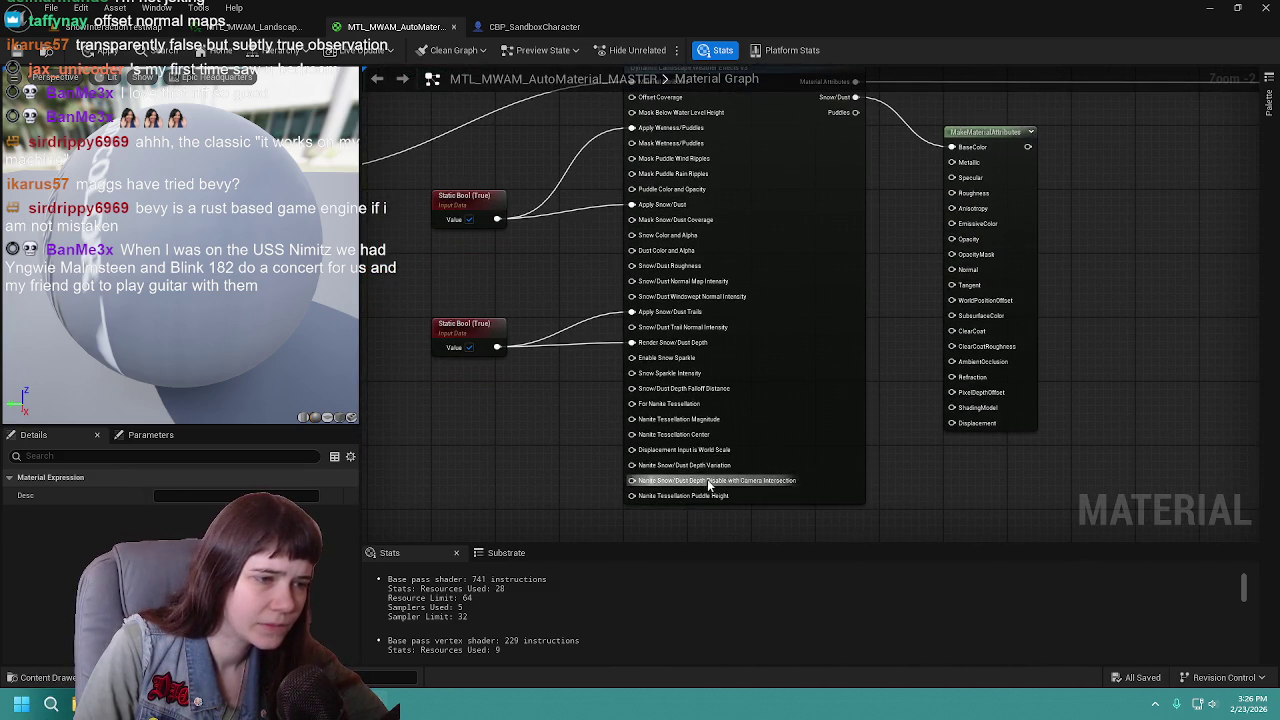
left_click_drag(775, 270, 771, 383)
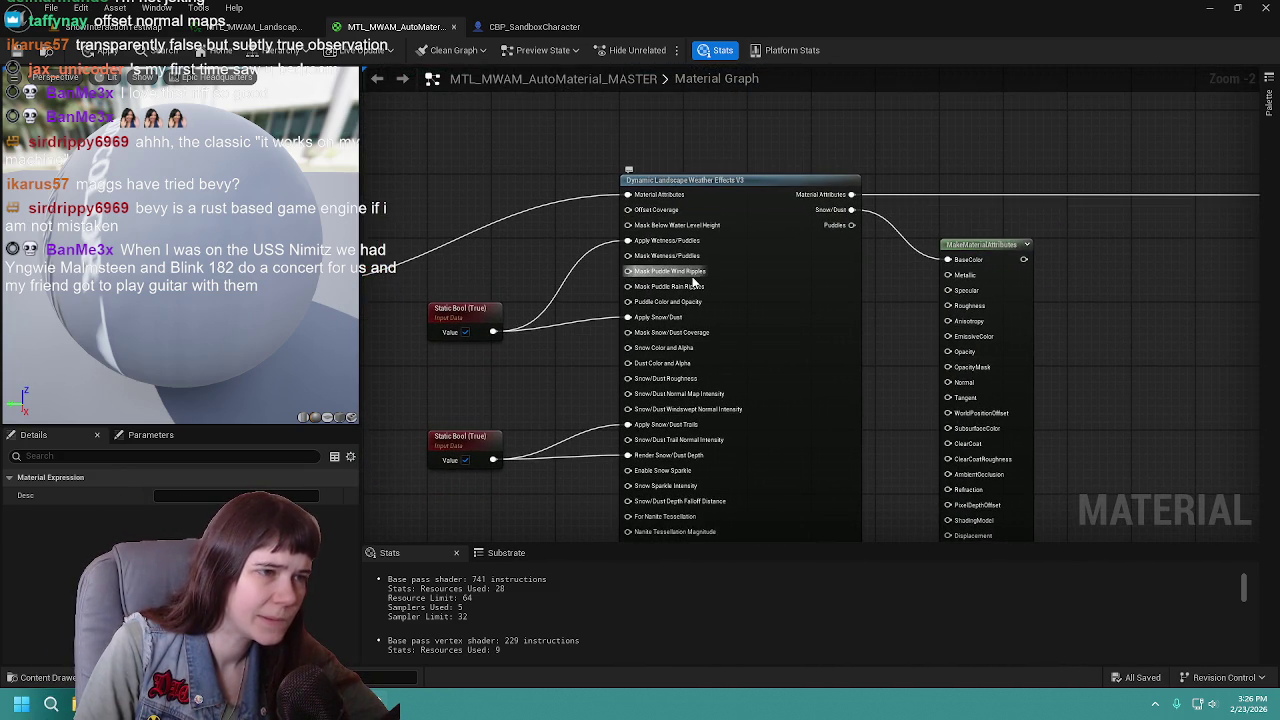
mouse_move(924, 277)
left_mouse_down()
mouse_move(786, 209)
mouse_move(865, 199)
left_mouse_up()
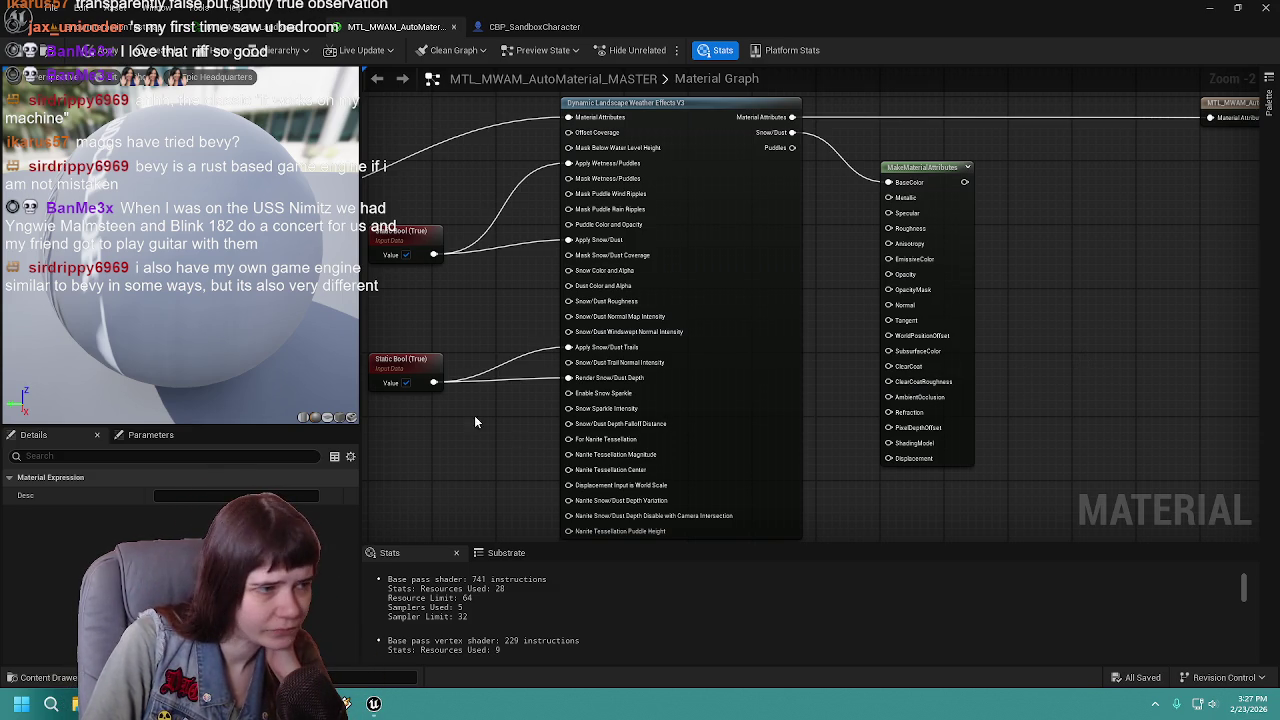
left_click_drag(483, 420, 600, 390)
mouse_move(836, 362)
left_mouse_down()
mouse_move(828, 349)
mouse_move(831, 366)
mouse_move(578, 412)
left_mouse_up()
right_click(578, 412)
type("sta")
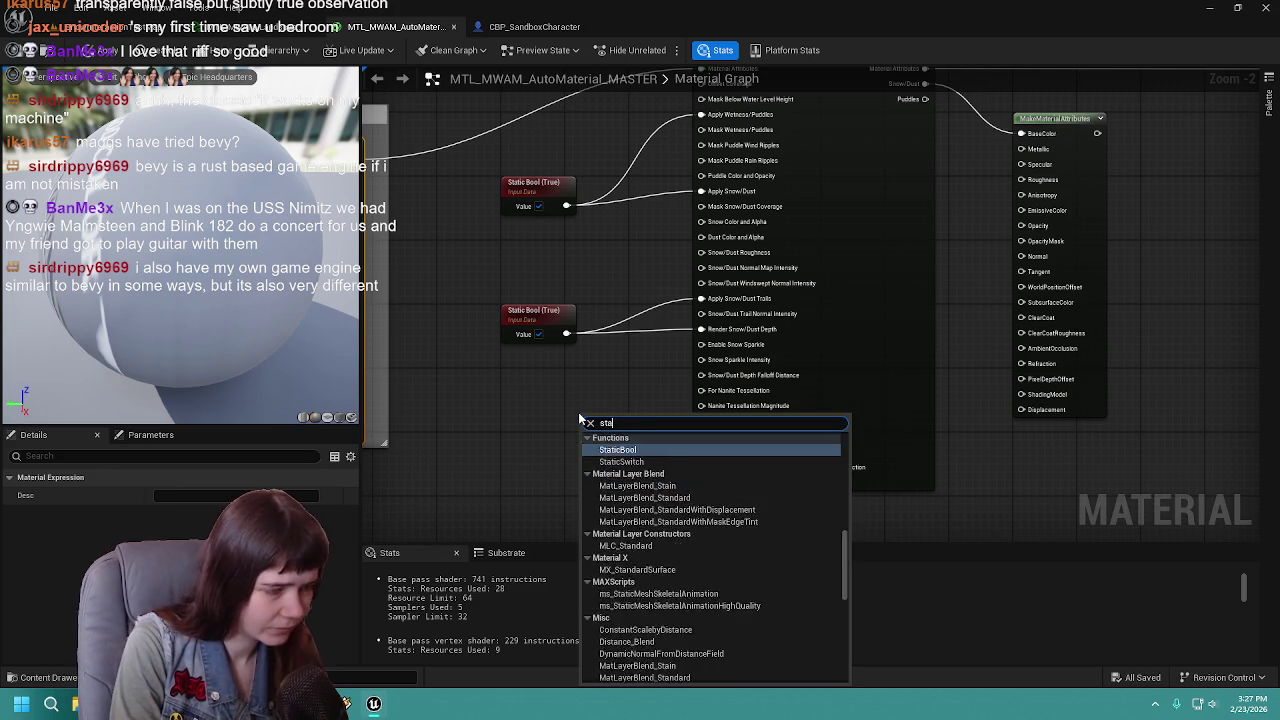
type("tic wea")
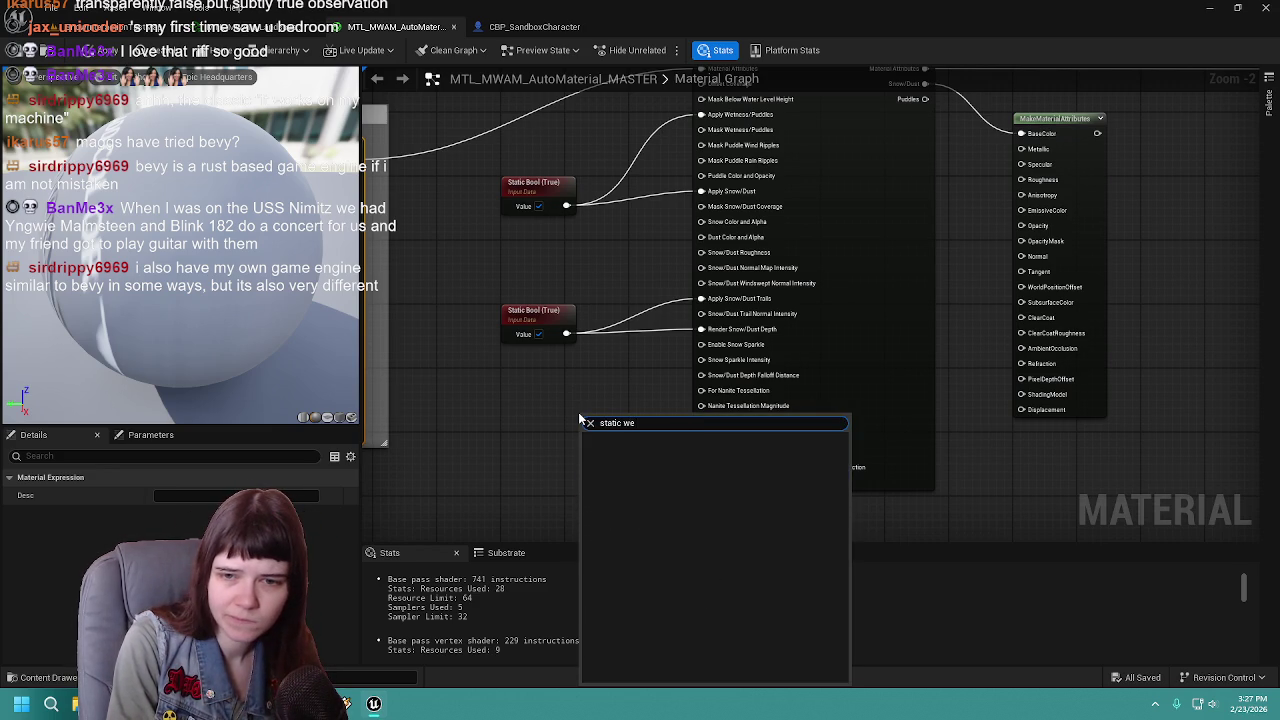
key("BackSpace")
key("BackSpace")
key("BackSpace")
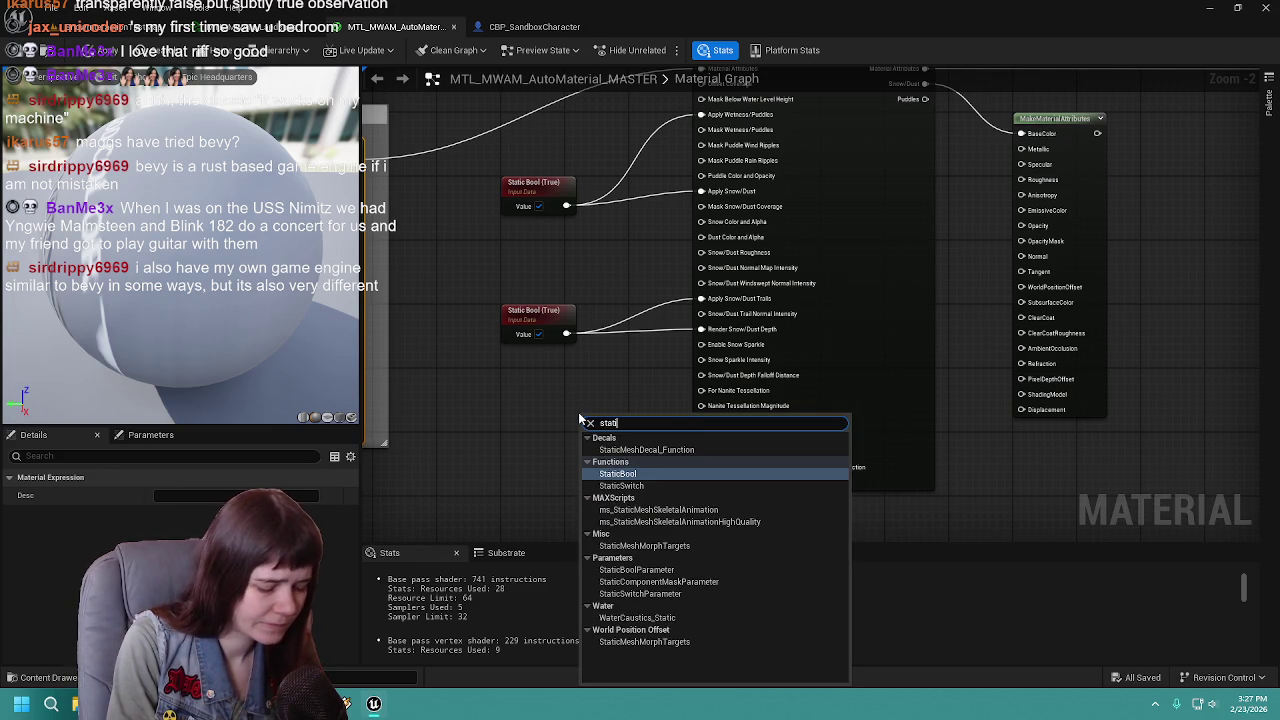
type("_w")
key("BackSpace")
key("BackSpace")
key("BackSpace")
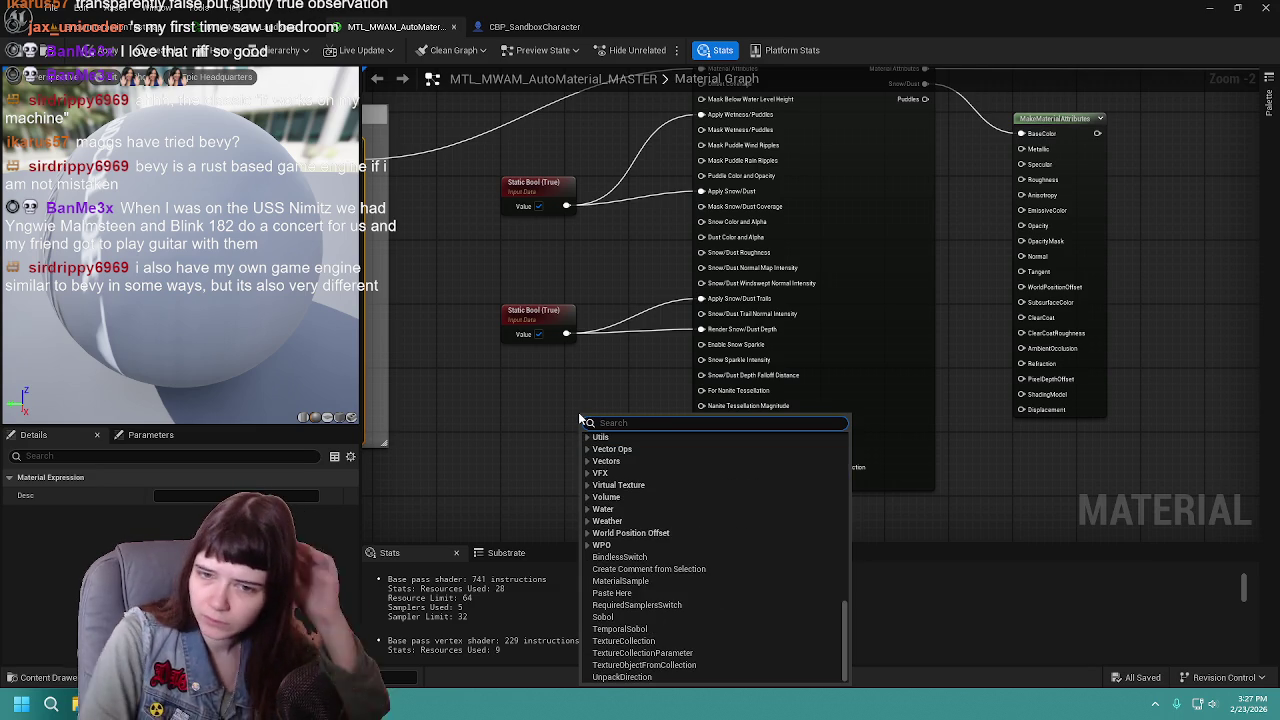
left_click(557, 409)
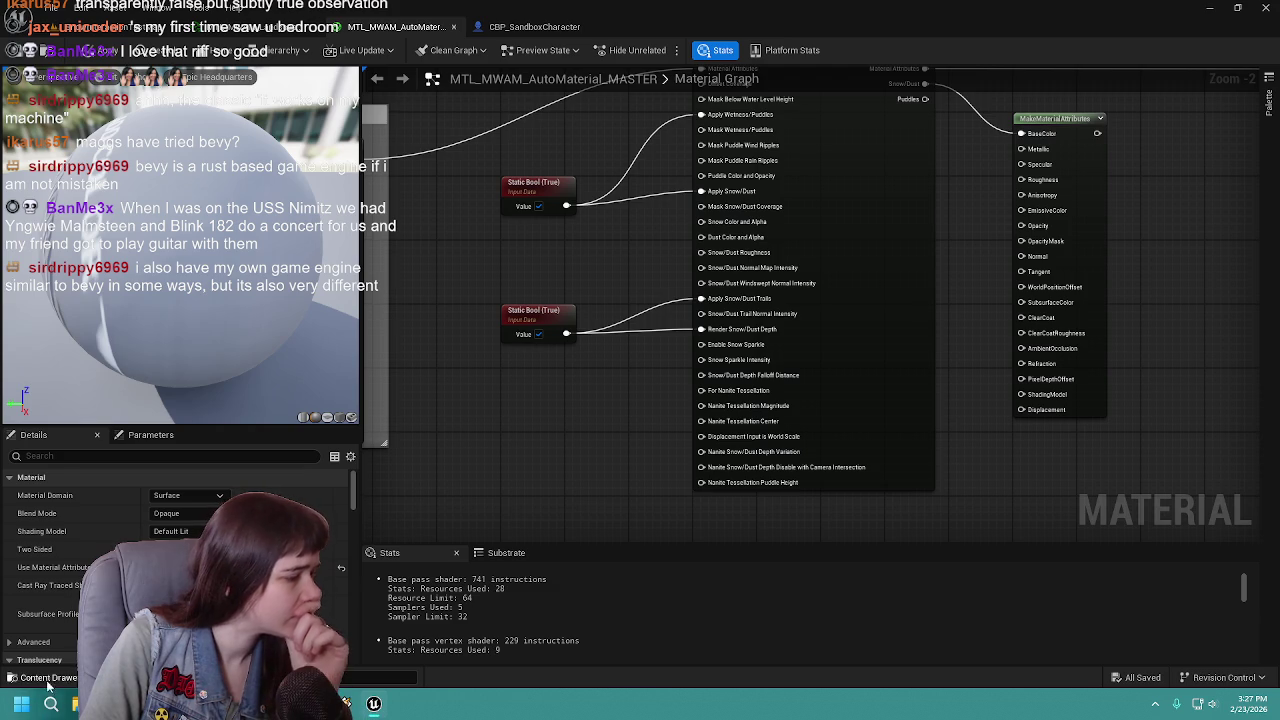
Step: Browse the Content Drawer to Content > UltraDynamicSky > Maps > DemoMaterials
key("ctrl+space")
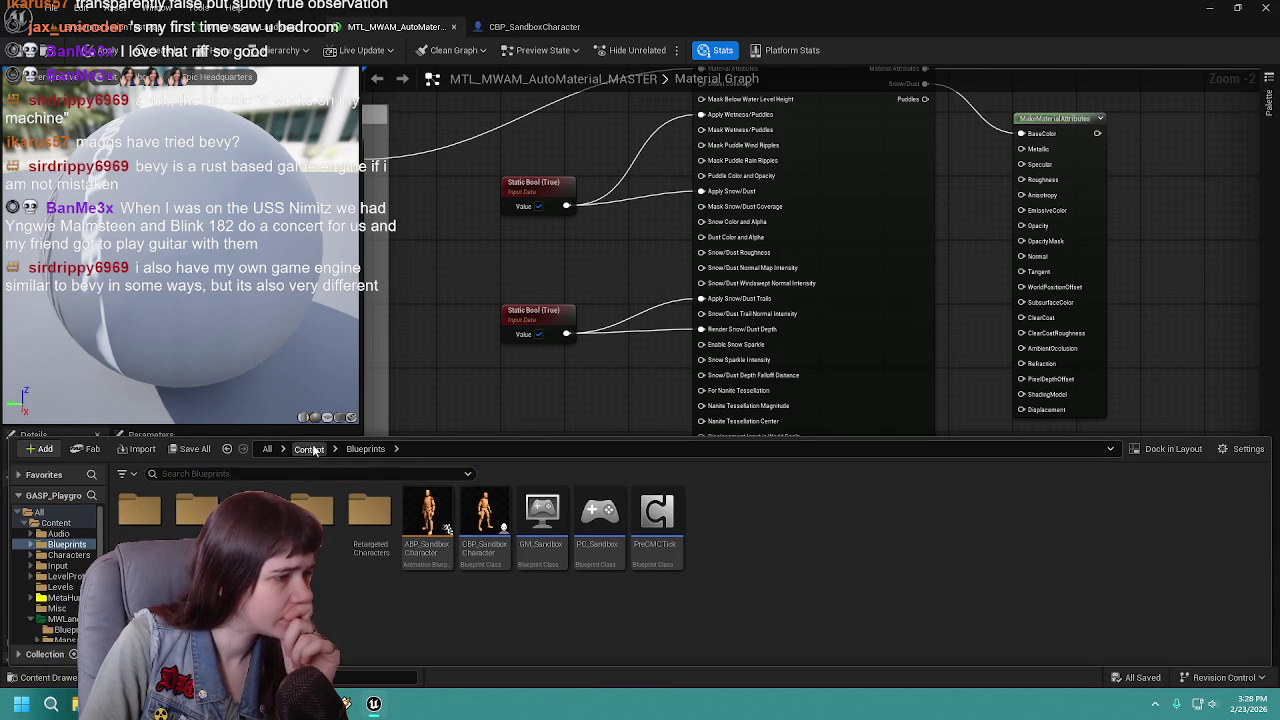
key("alt+Left")
double_click(712, 512)
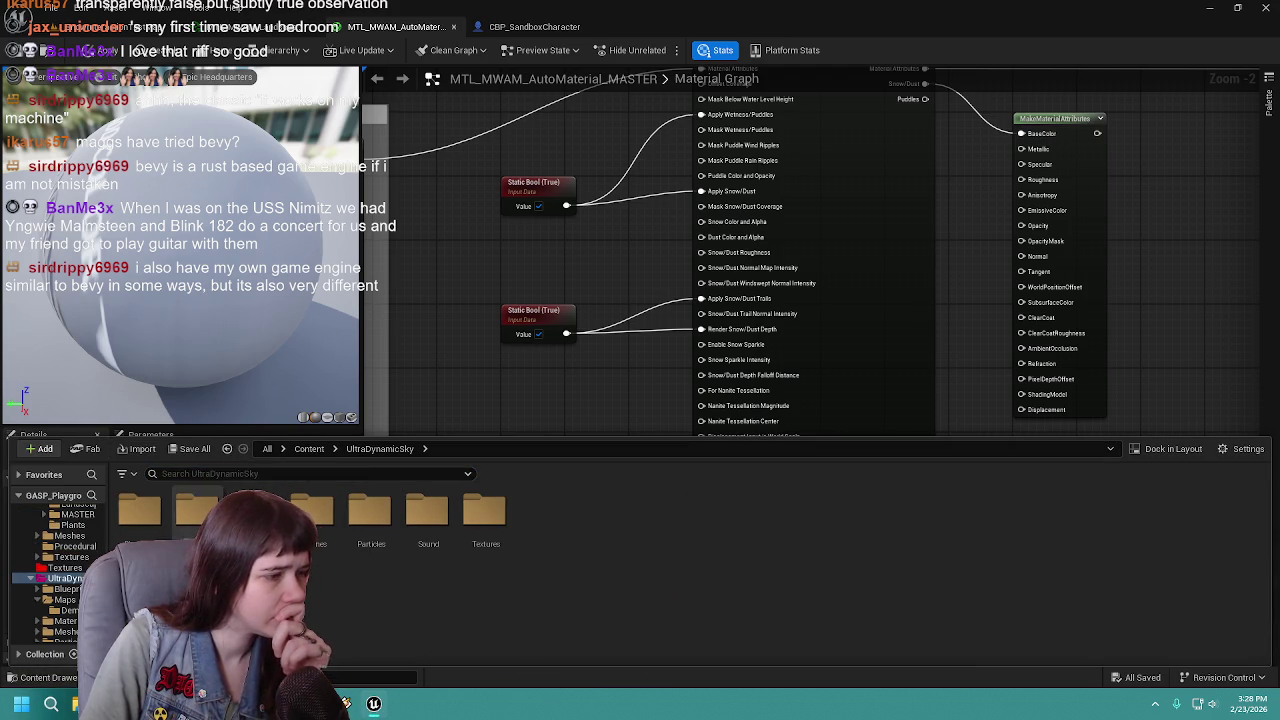
double_click(254, 512)
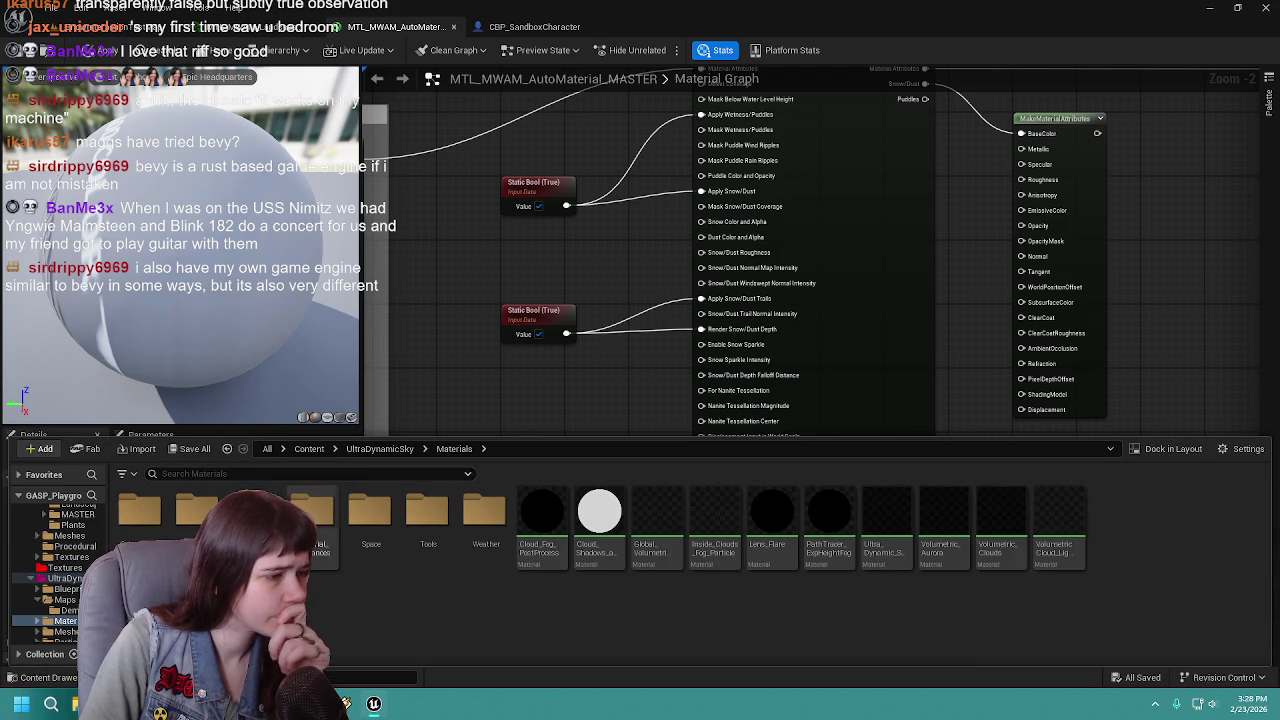
left_click(381, 449)
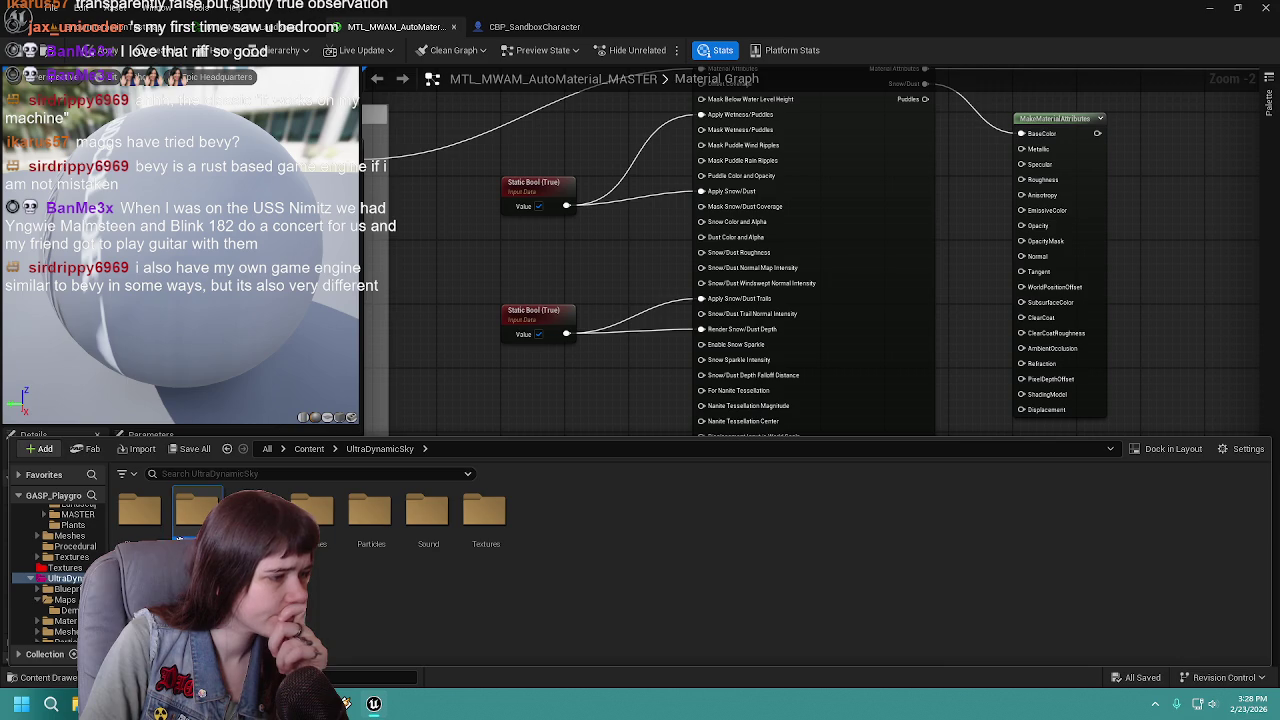
double_click(178, 530)
double_click(146, 530)
Step: Open the Landscape_Example material and inspect its lower Static Bool node
left_click(146, 535)
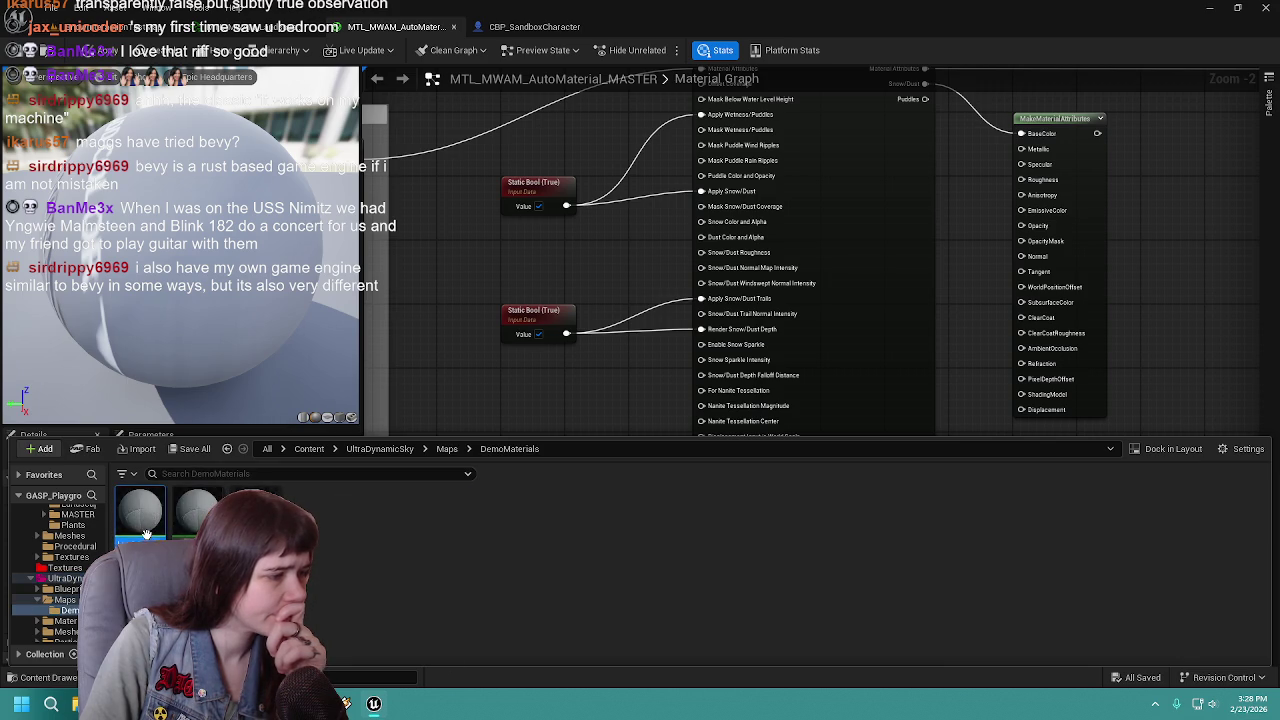
double_click(146, 535)
mouse_move(587, 319)
left_mouse_down()
mouse_move(727, 209)
mouse_move(940, 360)
mouse_move(1097, 345)
mouse_move(1094, 402)
mouse_move(1119, 298)
mouse_move(914, 260)
mouse_move(725, 270)
mouse_move(675, 293)
left_mouse_up()
left_click(718, 390)
mouse_move(808, 343)
left_mouse_down()
mouse_move(730, 343)
mouse_move(778, 298)
mouse_move(701, 328)
mouse_move(742, 307)
left_mouse_up()
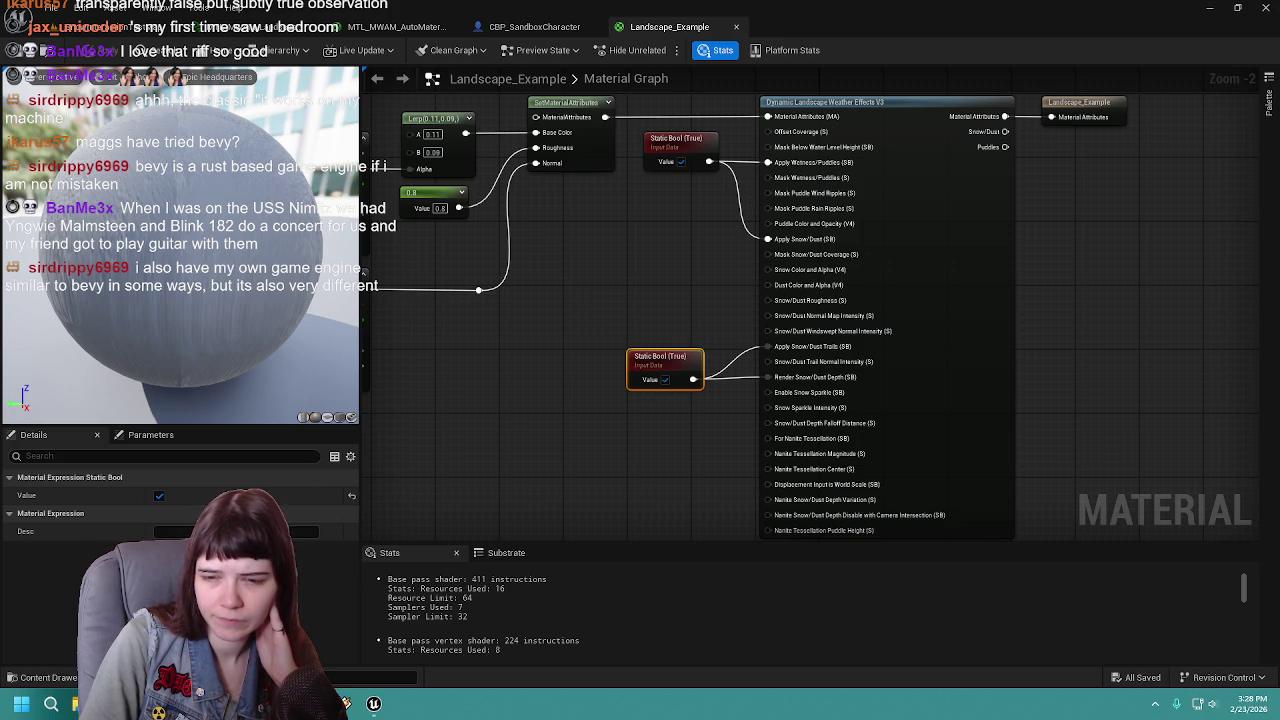
mouse_move(1093, 324)
left_mouse_down()
mouse_move(953, 314)
mouse_move(900, 329)
mouse_move(1002, 318)
mouse_move(960, 332)
left_mouse_up()
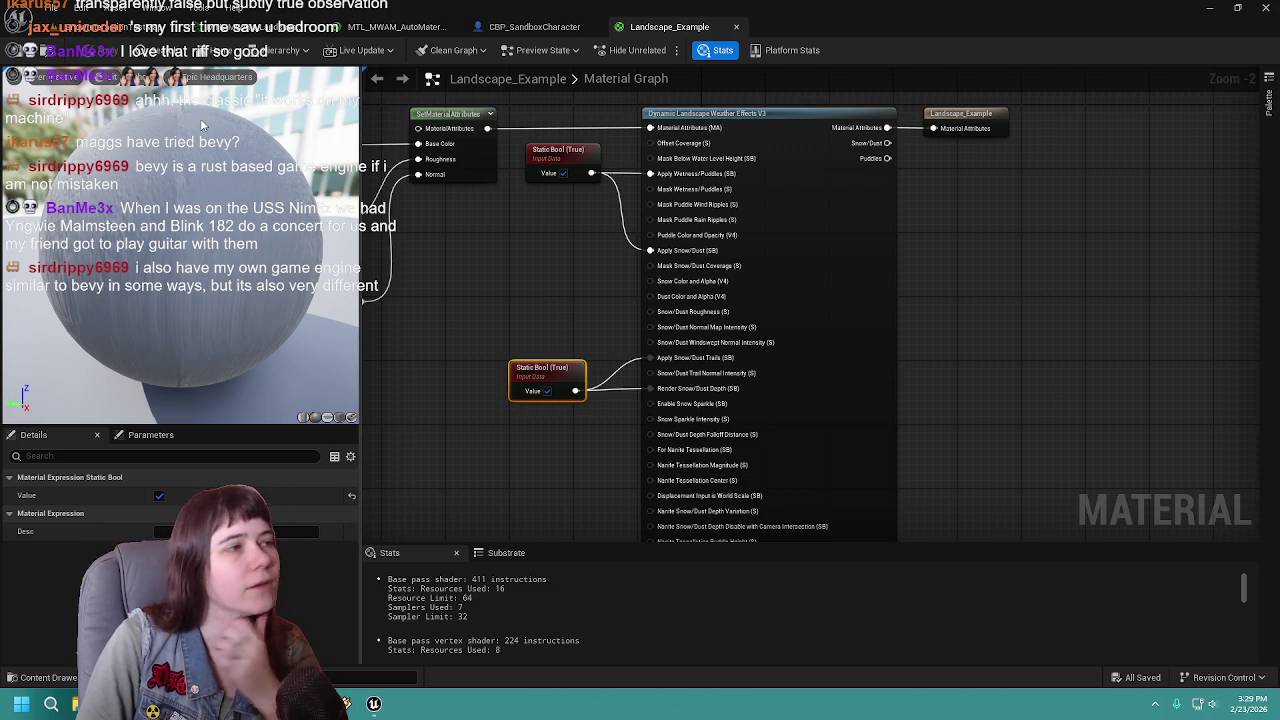
left_click(90, 30)
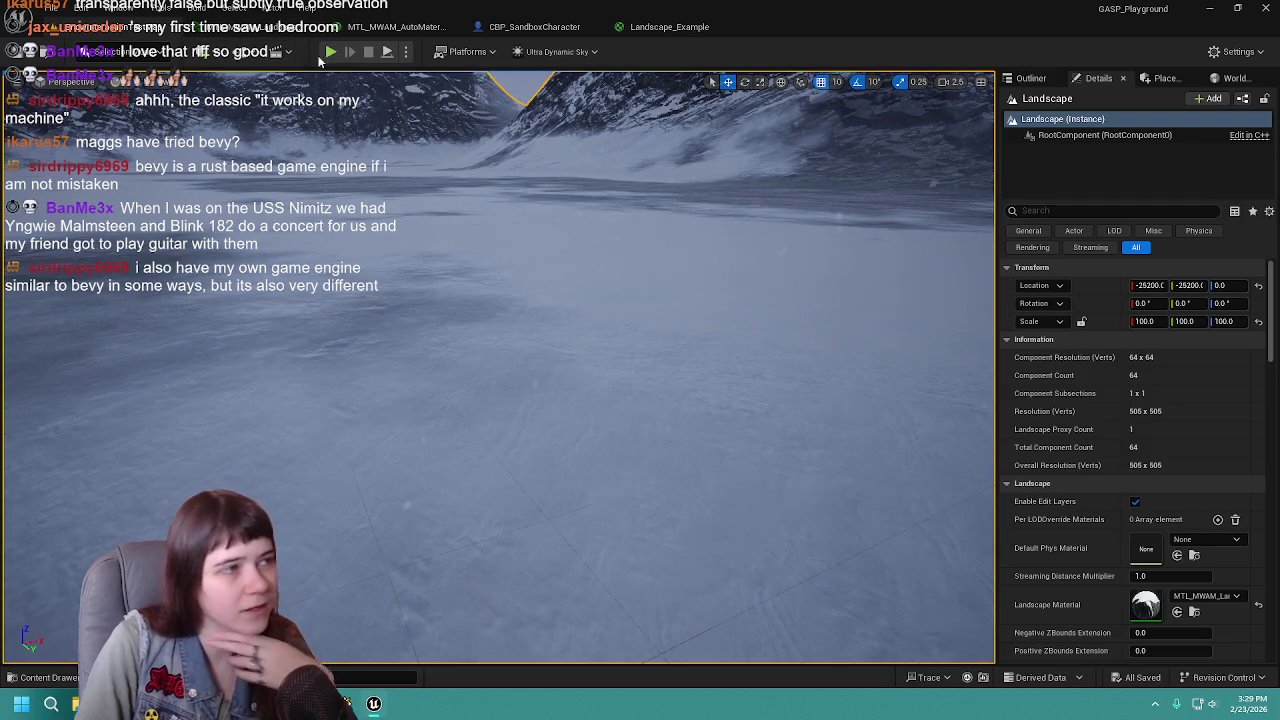
Step: Play the level and run the character in several directions through the snow to check trails, then stop
key("alt+p")
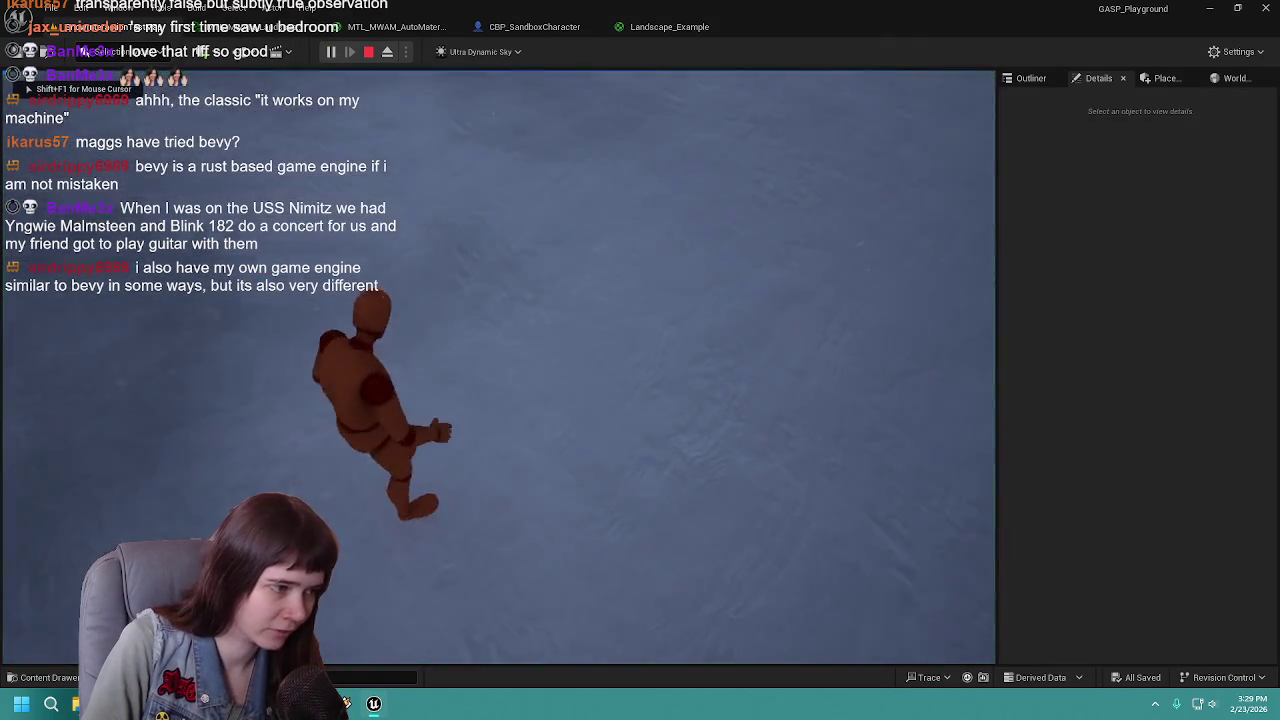
key("w")
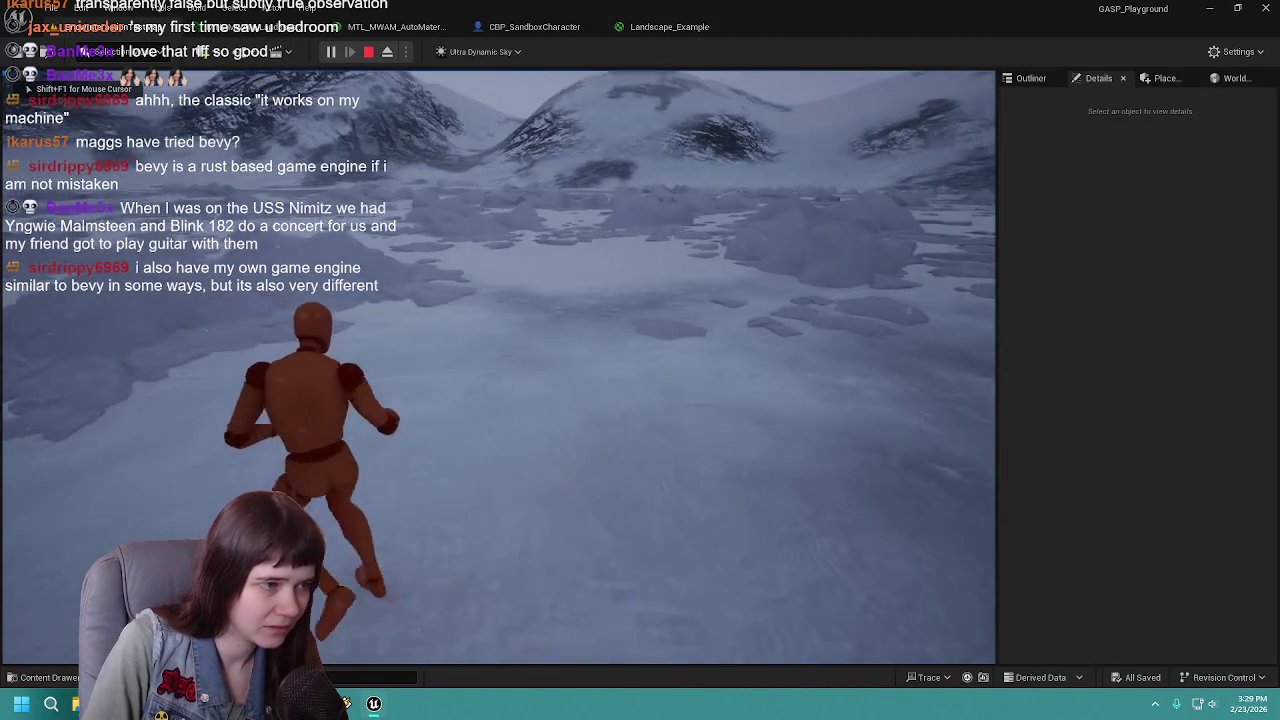
key("w")
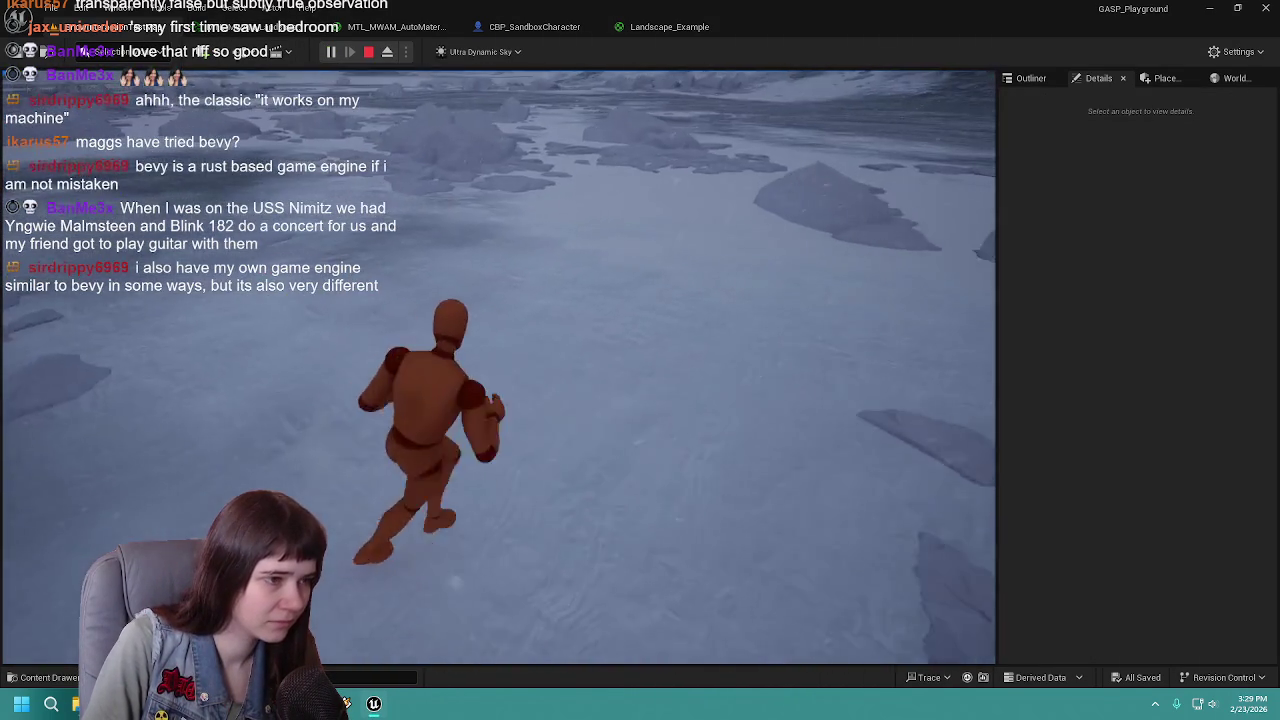
key("w")
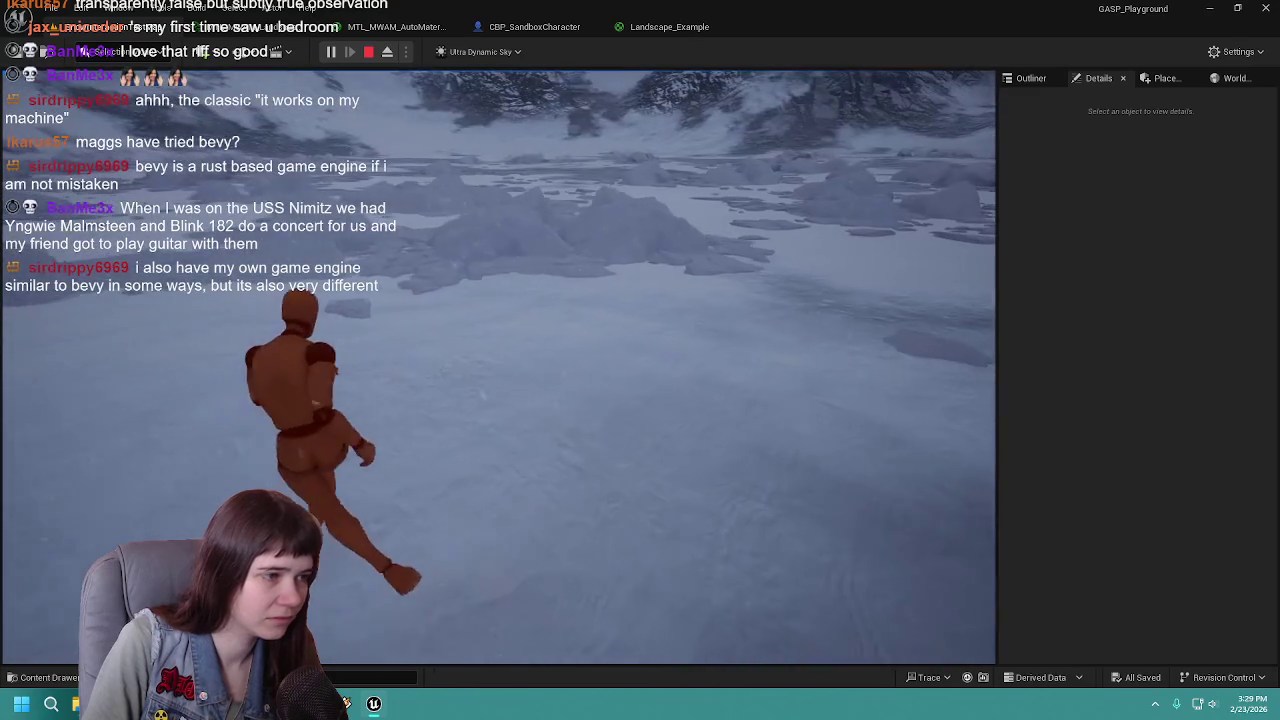
key("w")
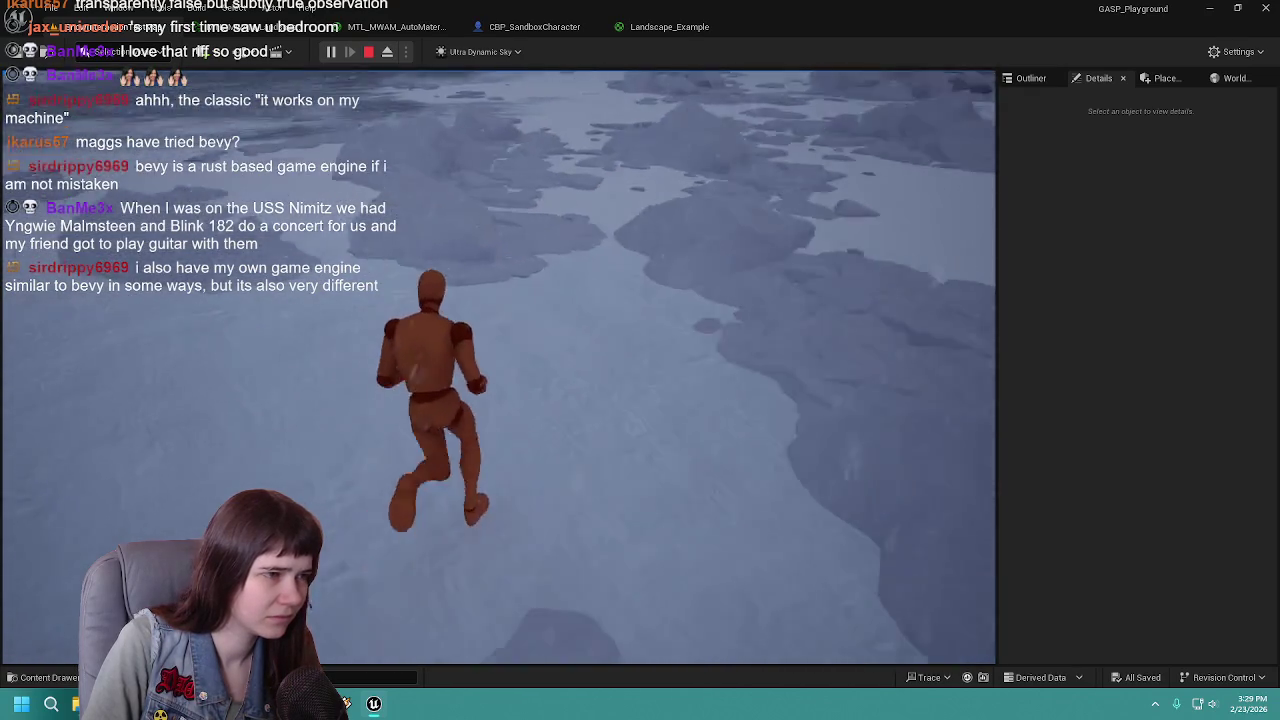
key("w")
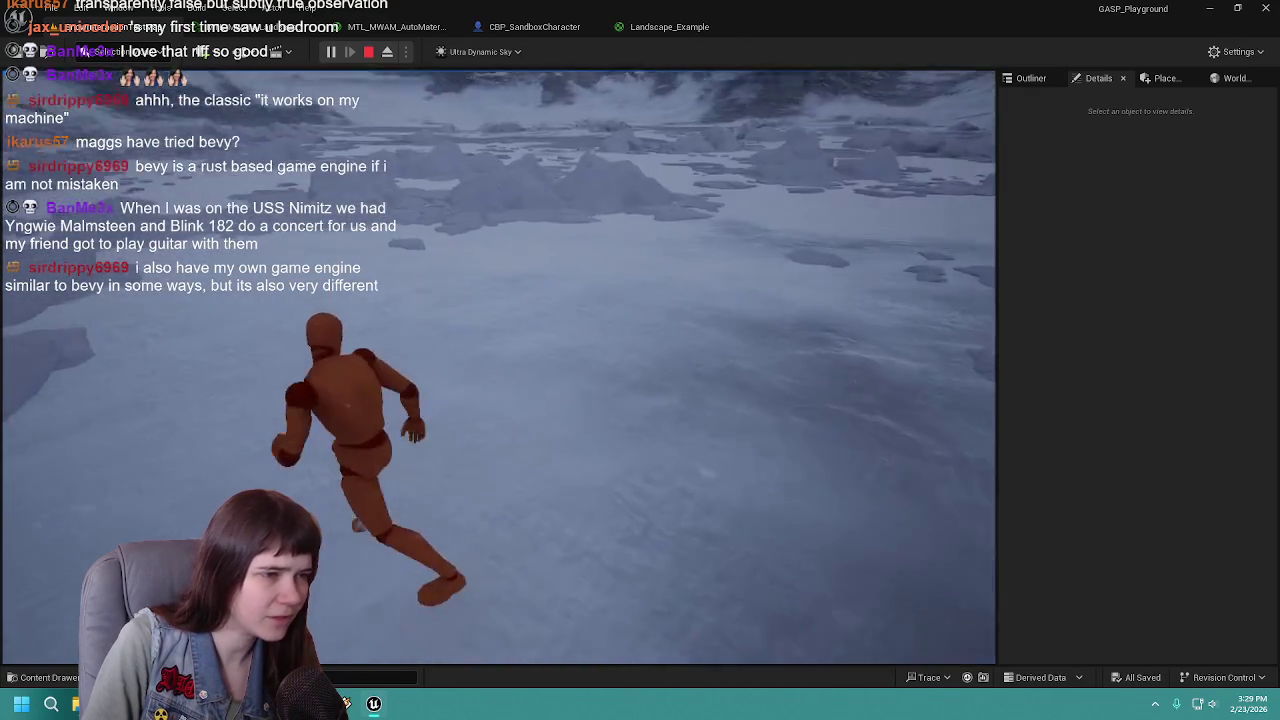
key("a")
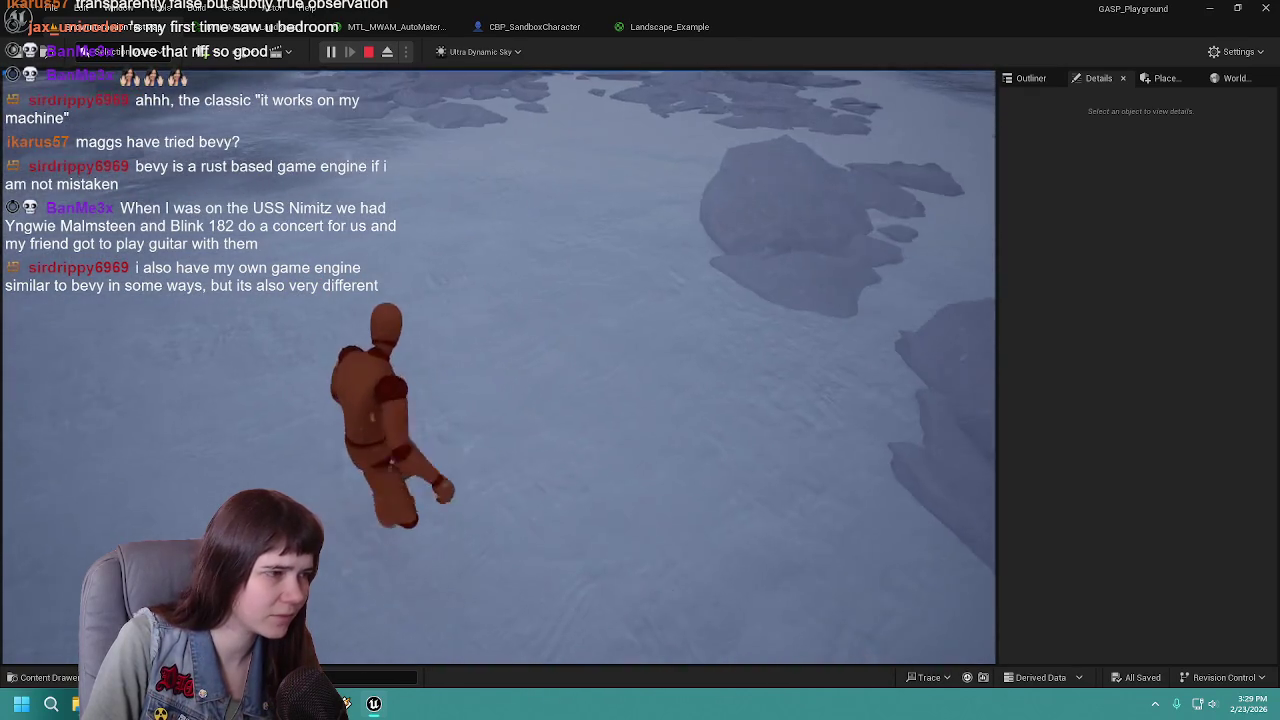
key("w")
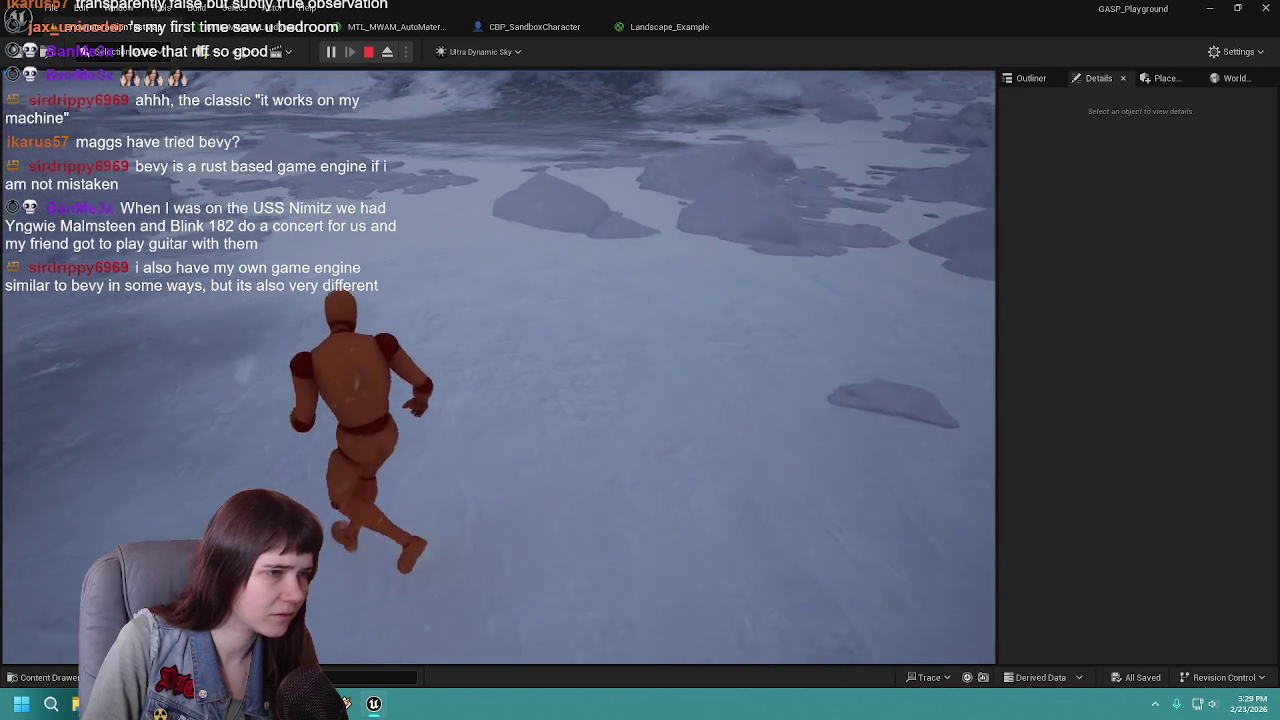
key("d")
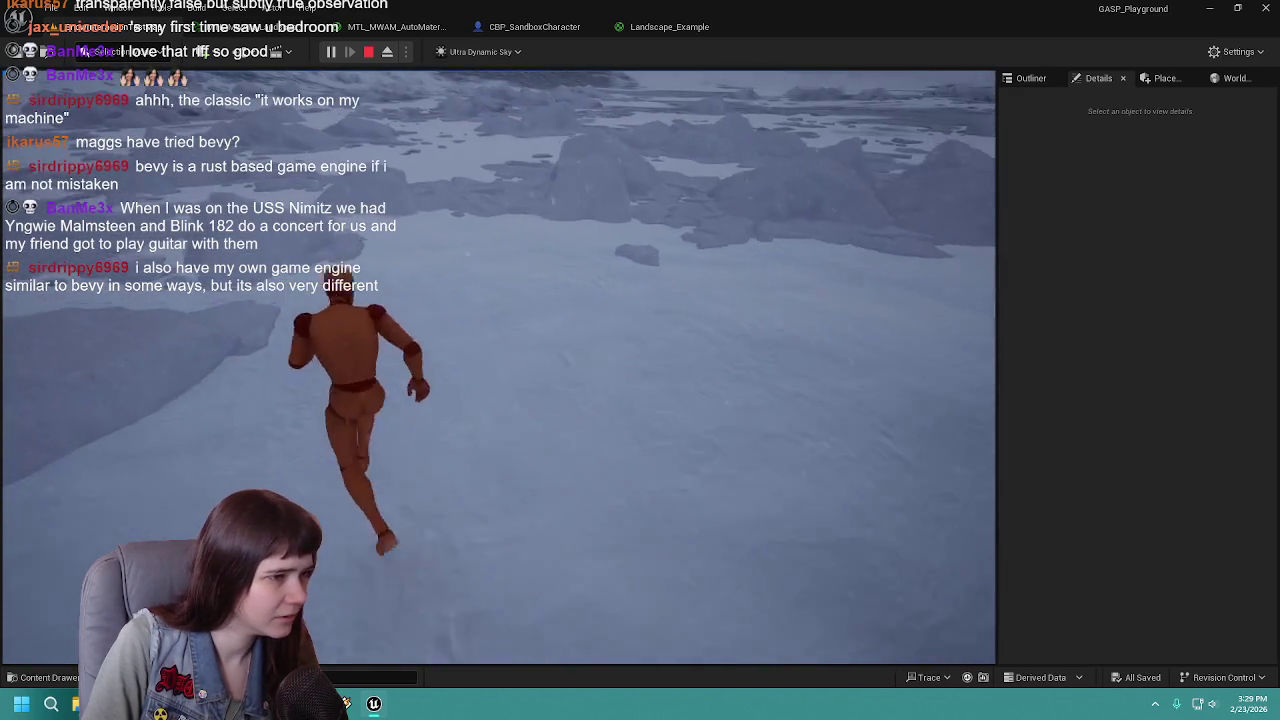
key("w")
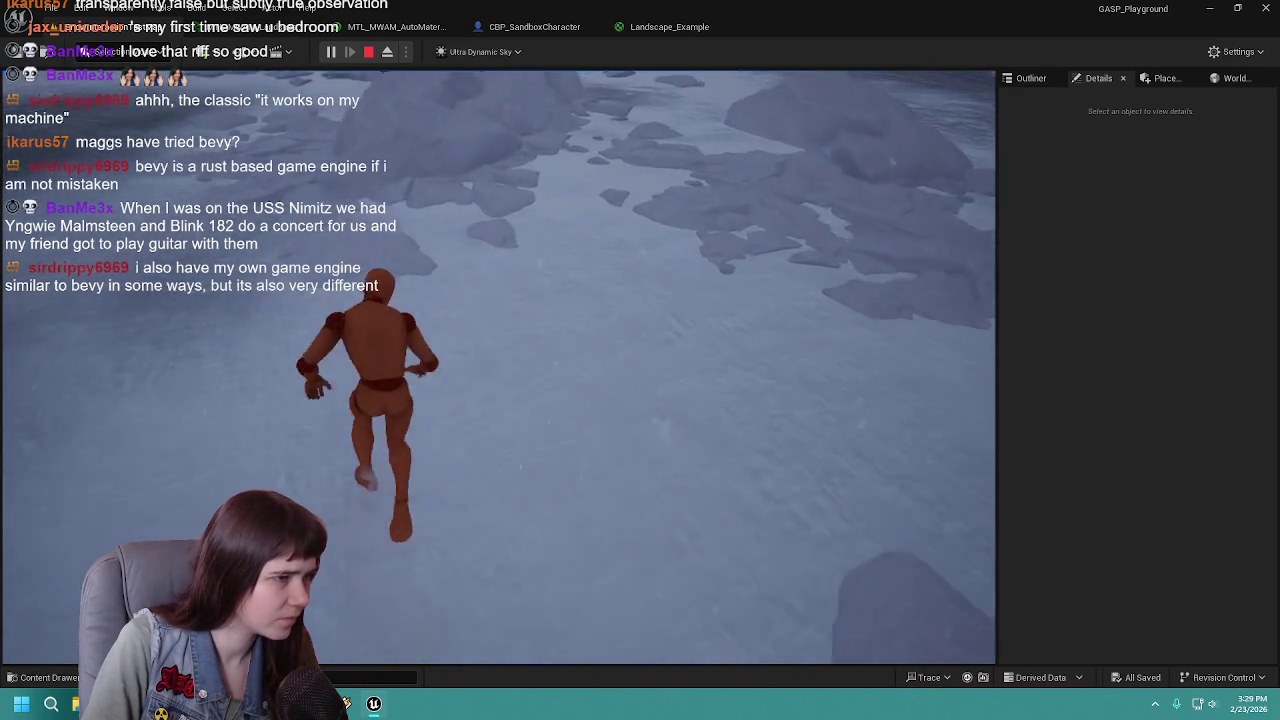
key("Escape")
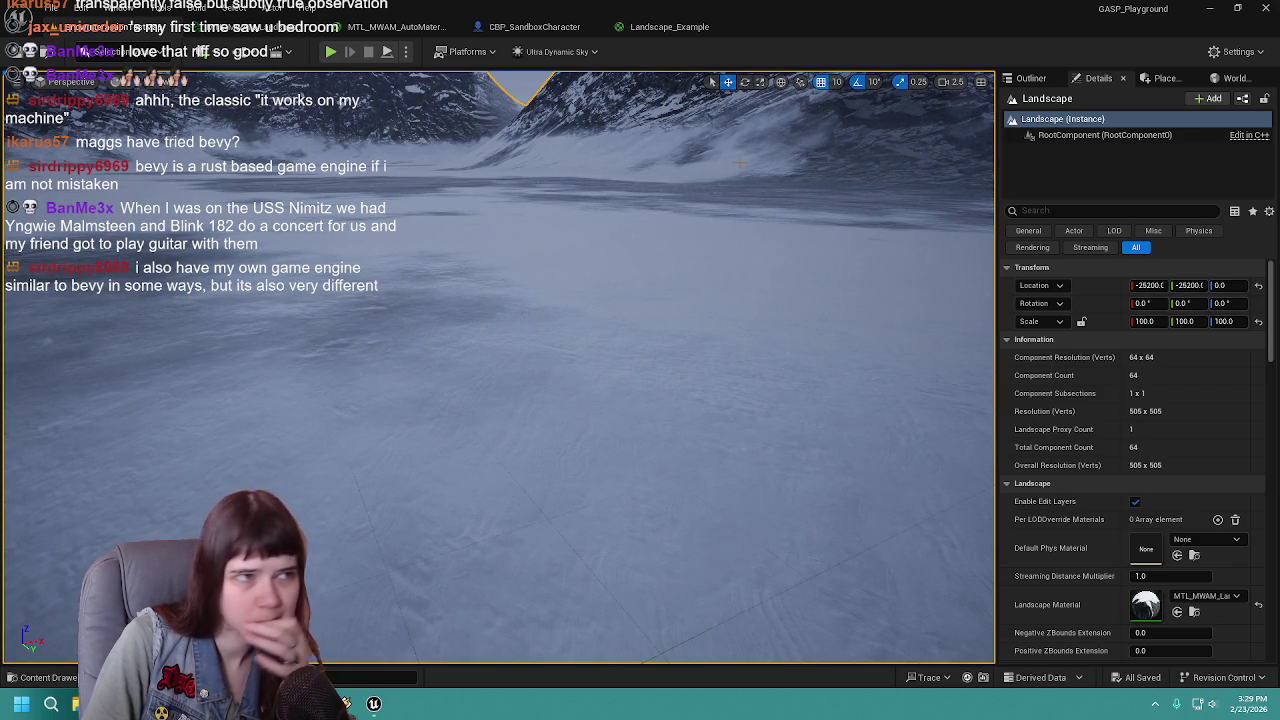
Step: Delete the test MakeMaterialAttributes node from the Snow/Dust output and save the material
left_click(396, 26)
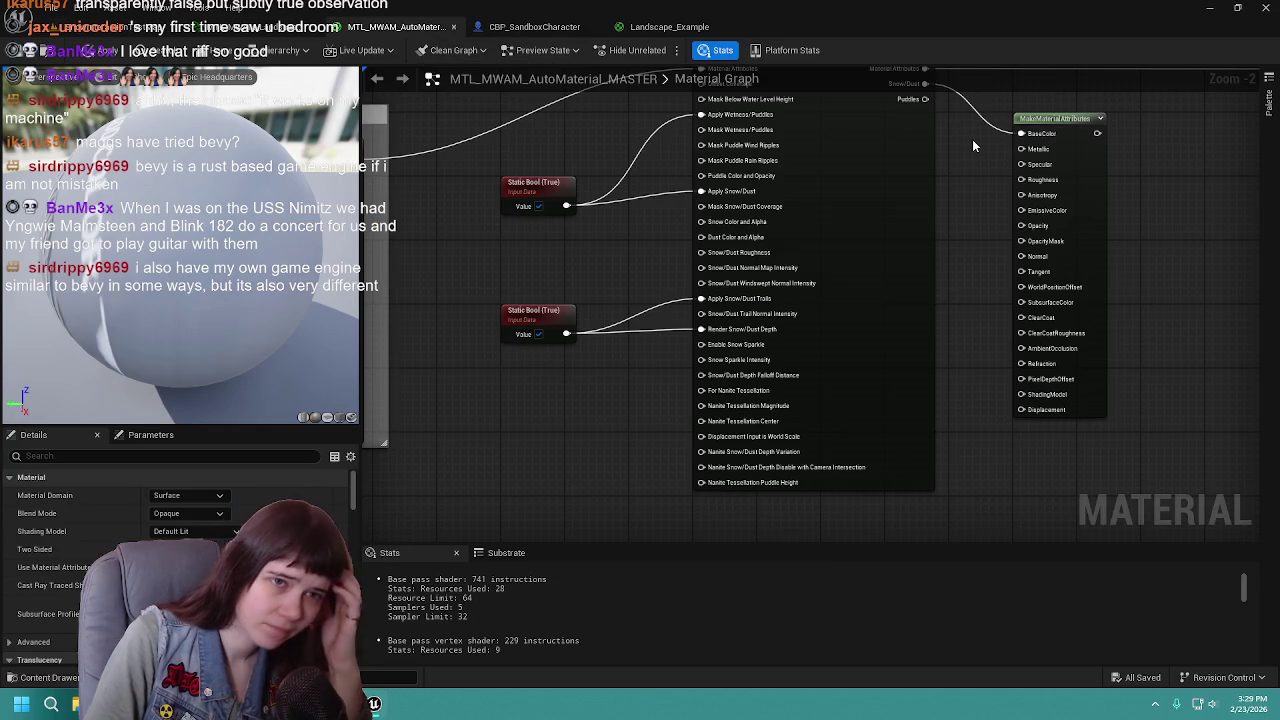
mouse_move(956, 182)
left_mouse_down()
mouse_move(960, 210)
mouse_move(720, 230)
mouse_move(846, 251)
mouse_move(830, 282)
left_mouse_up()
left_click(806, 281)
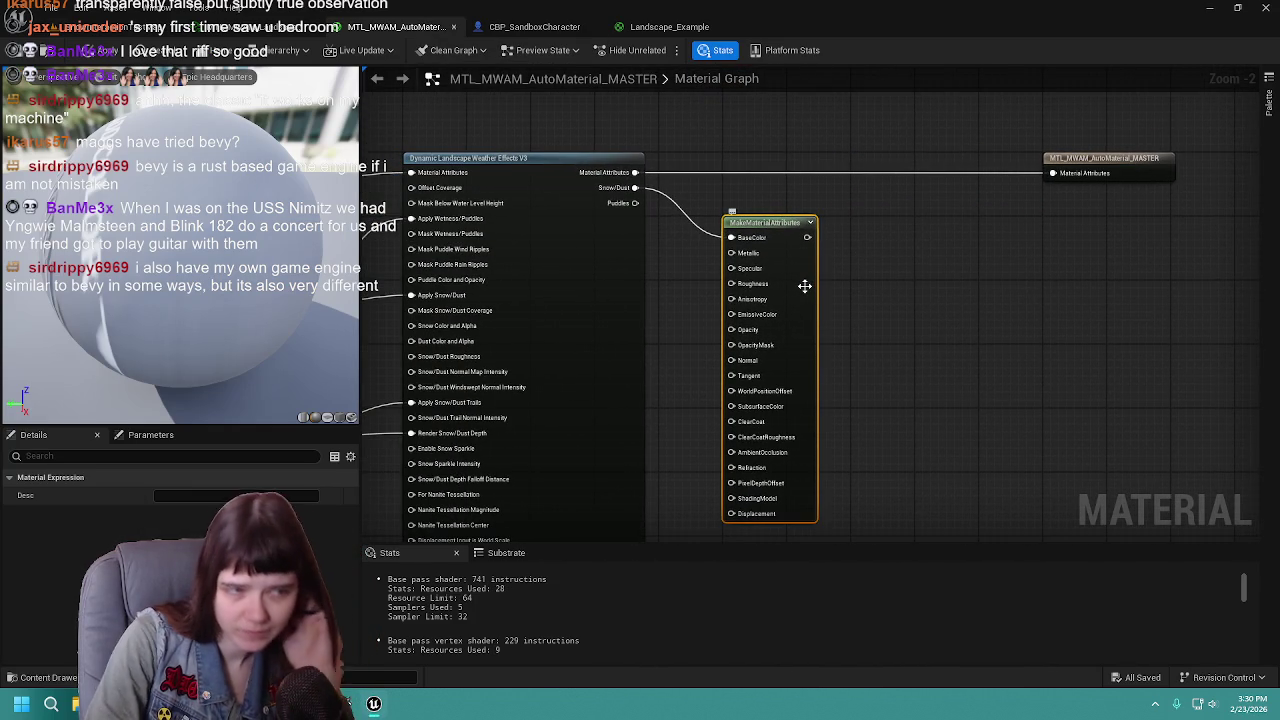
key("Delete")
key("ctrl+s")
Step: Move the output node closer to the weather node, check the two Static Bools, and apply
mouse_move(724, 227)
left_mouse_down()
mouse_move(777, 246)
mouse_move(794, 246)
mouse_move(797, 227)
left_mouse_up()
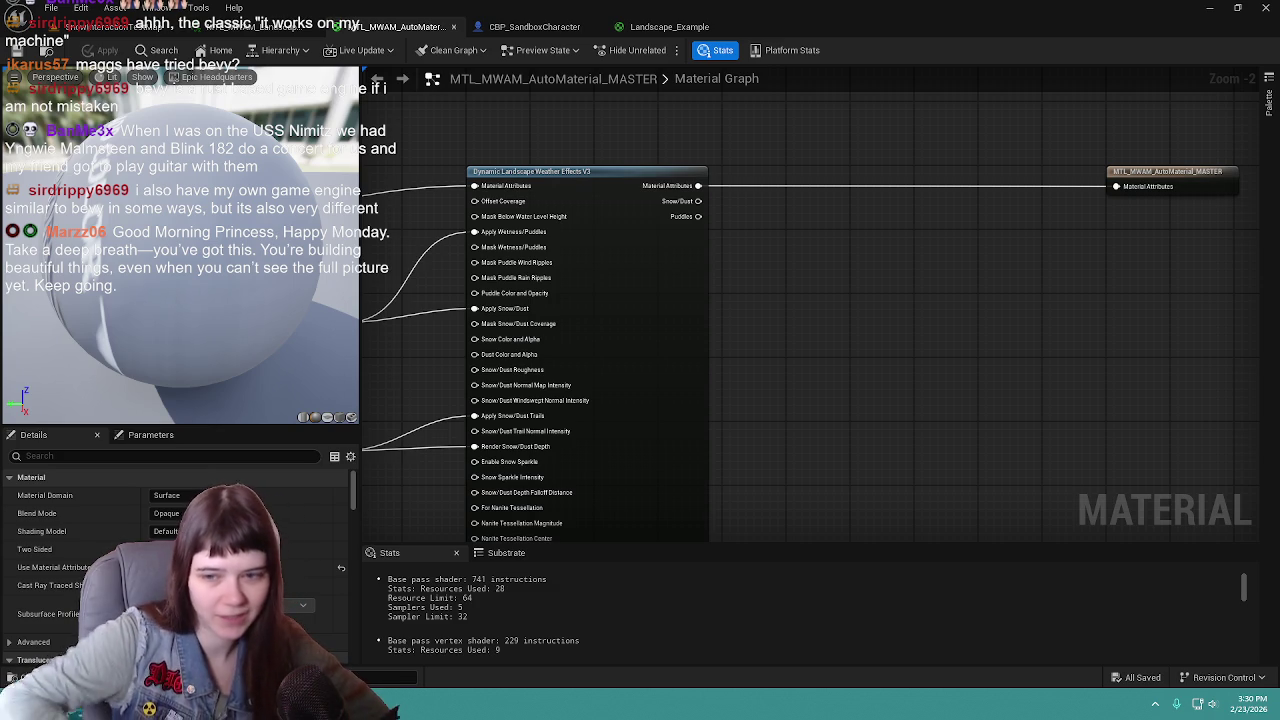
left_click_drag(1160, 177, 904, 181)
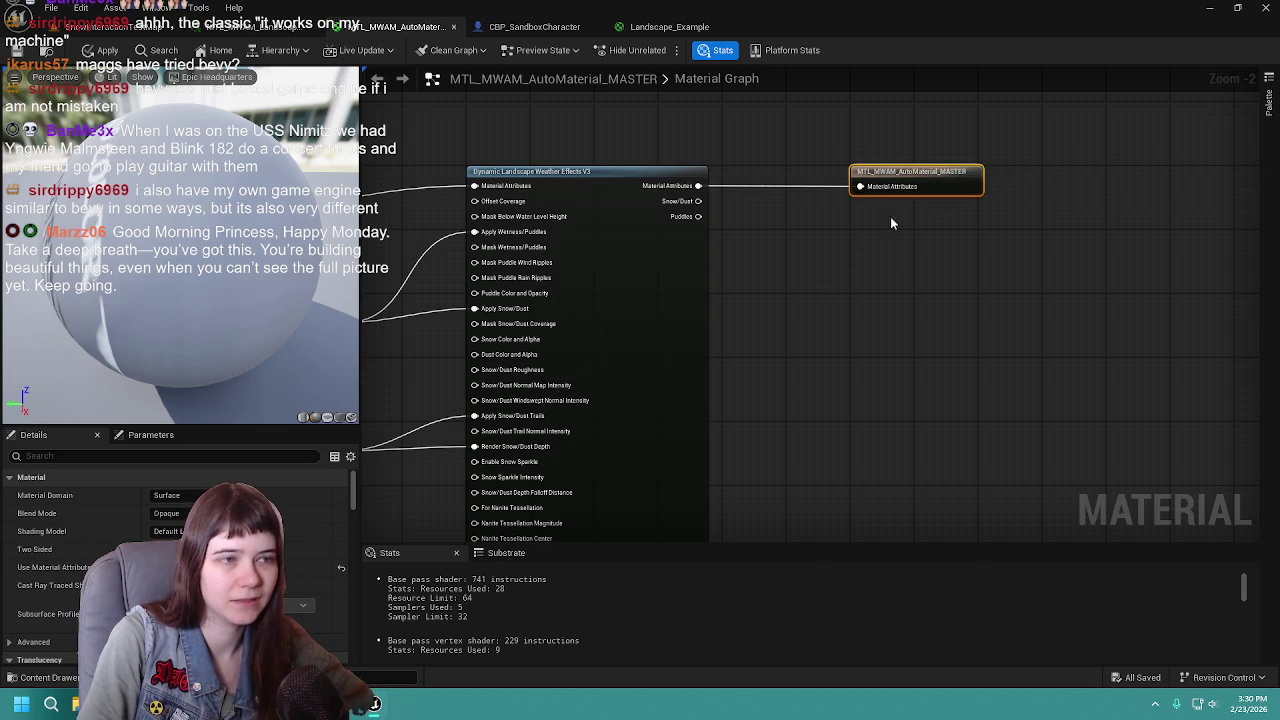
mouse_move(814, 314)
left_mouse_down()
mouse_move(917, 299)
mouse_move(1012, 240)
mouse_move(998, 256)
left_mouse_up()
scroll(917, 299, "down", 1)
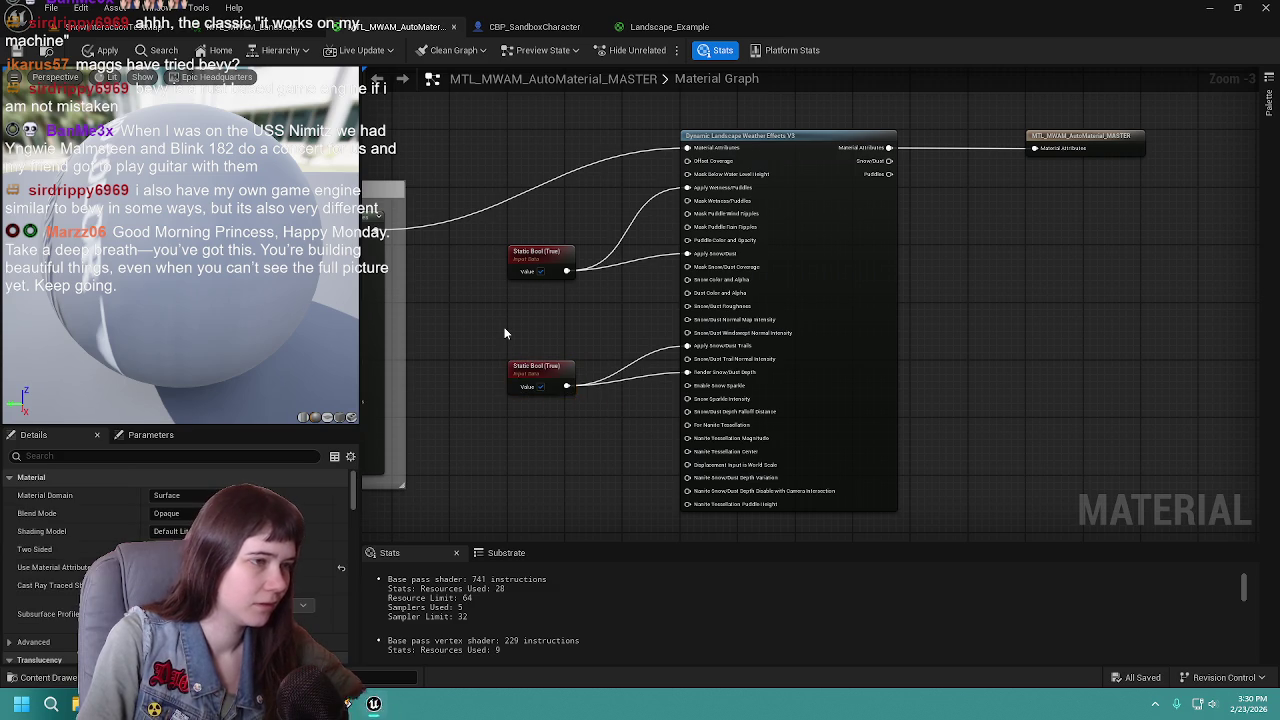
key("ctrl+s")
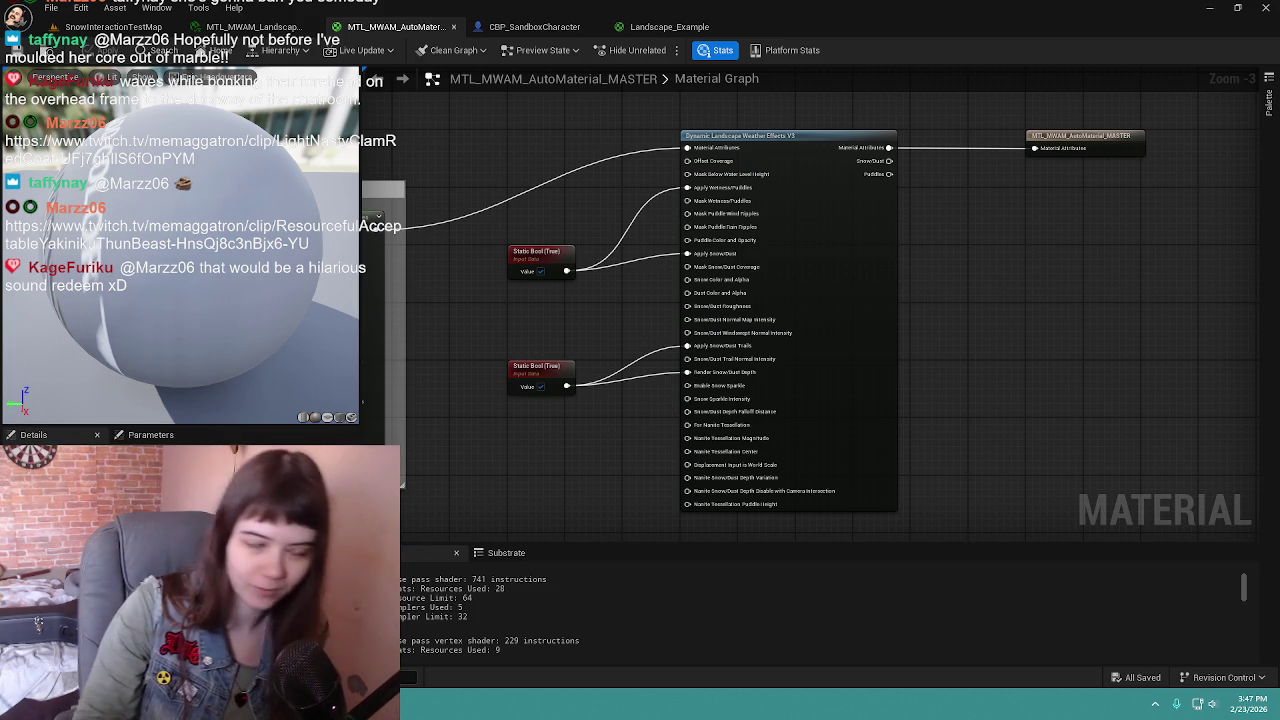
Step: Drag the MTL_MWAM_AutoMaterial_MASTER output node rightward, away from the Snow/Dust output
left_click_drag(981, 297, 1008, 300)
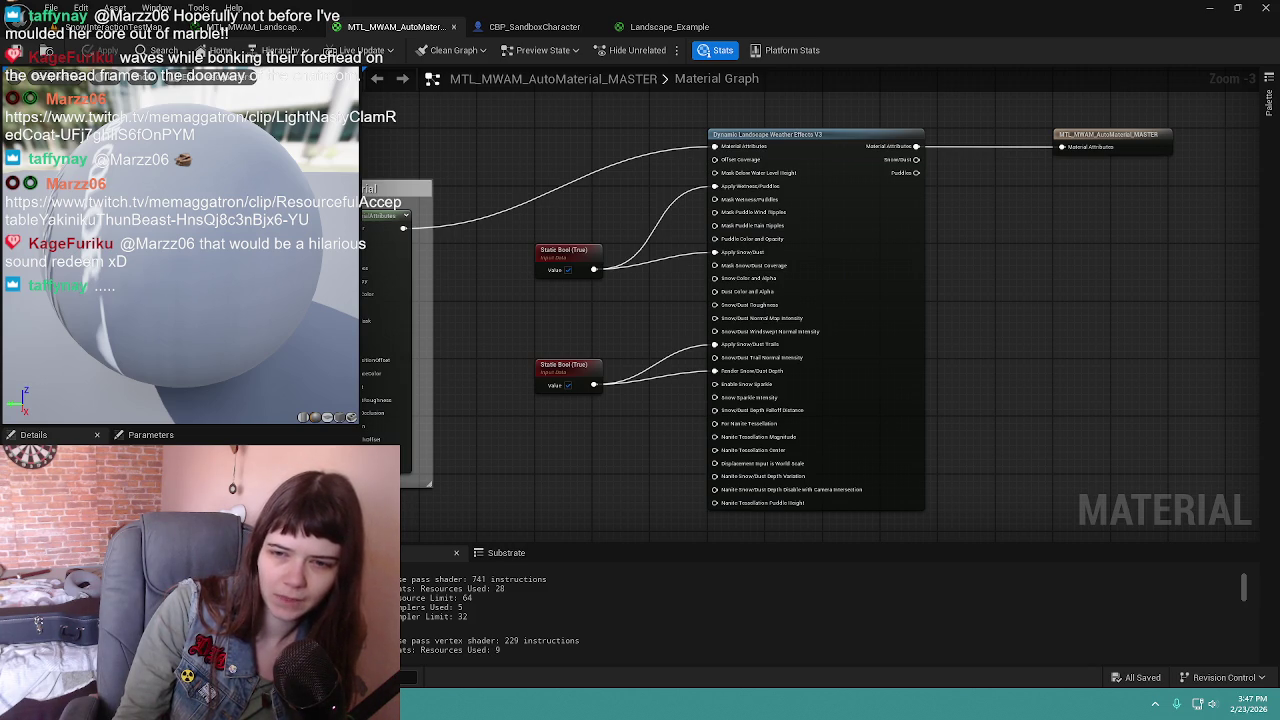
left_click_drag(997, 338, 993, 343)
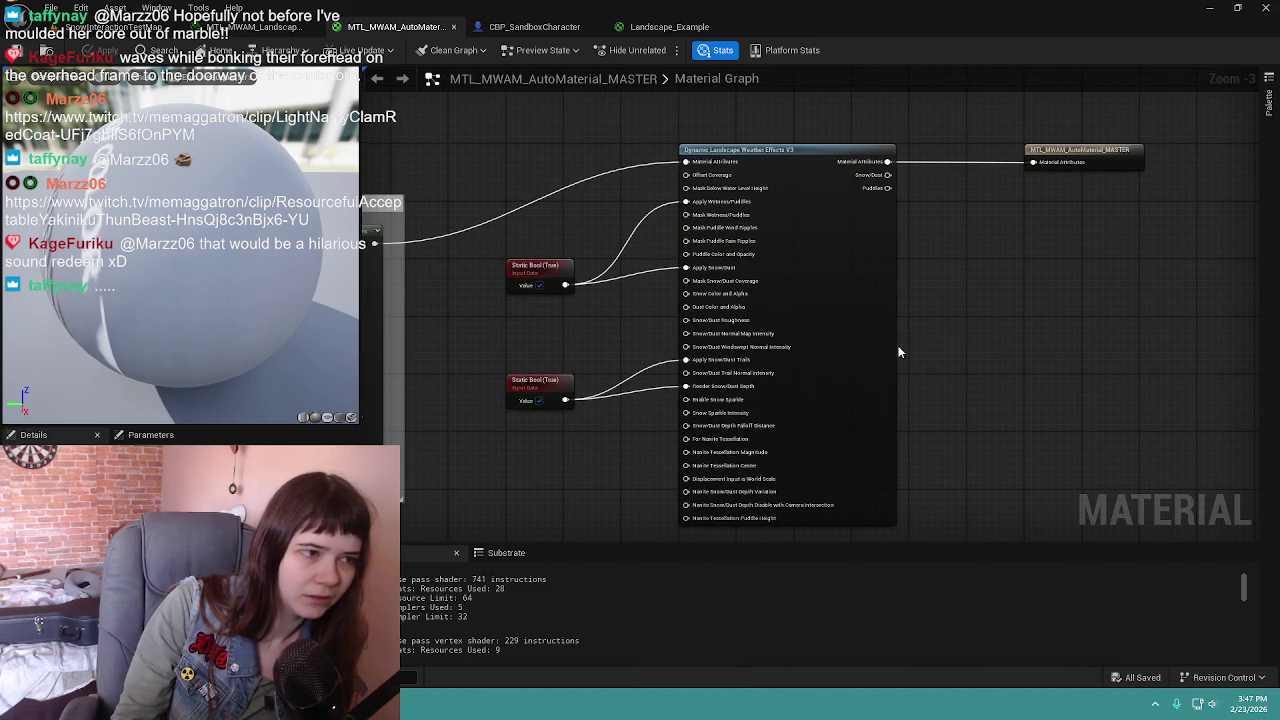
mouse_move(887, 176)
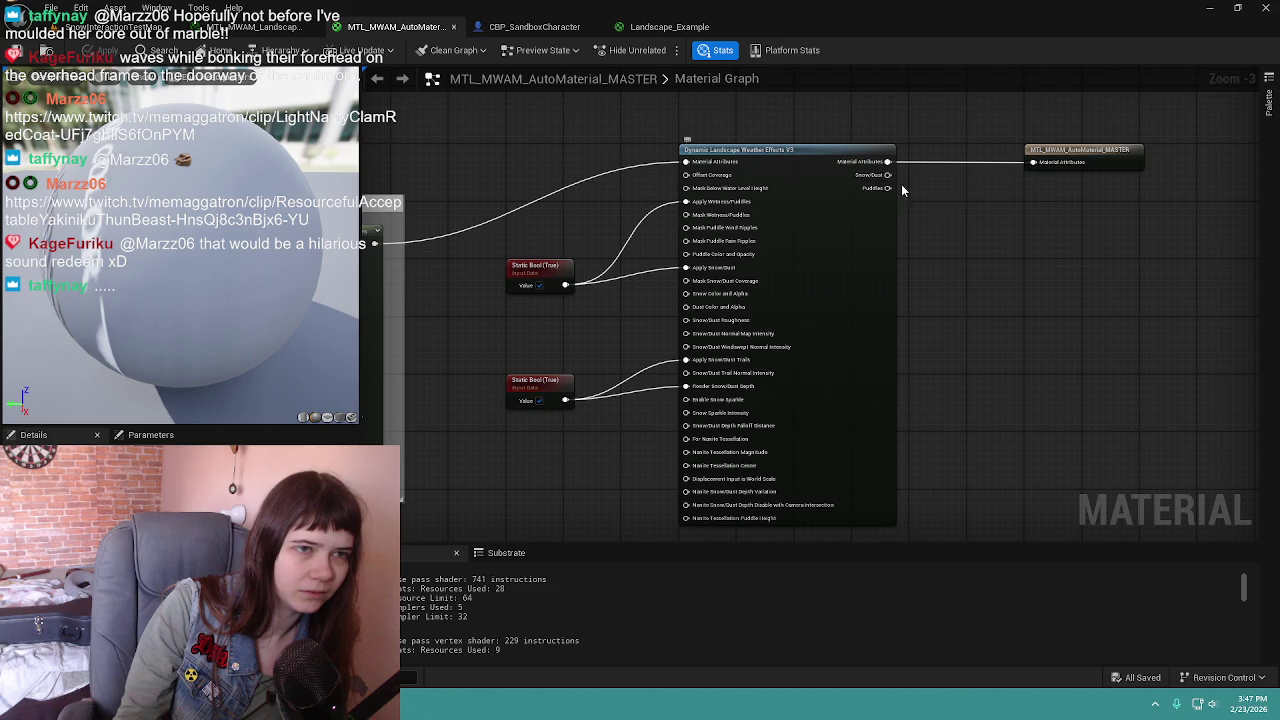
left_click_drag(946, 198, 756, 217)
left_click_drag(885, 188, 998, 188)
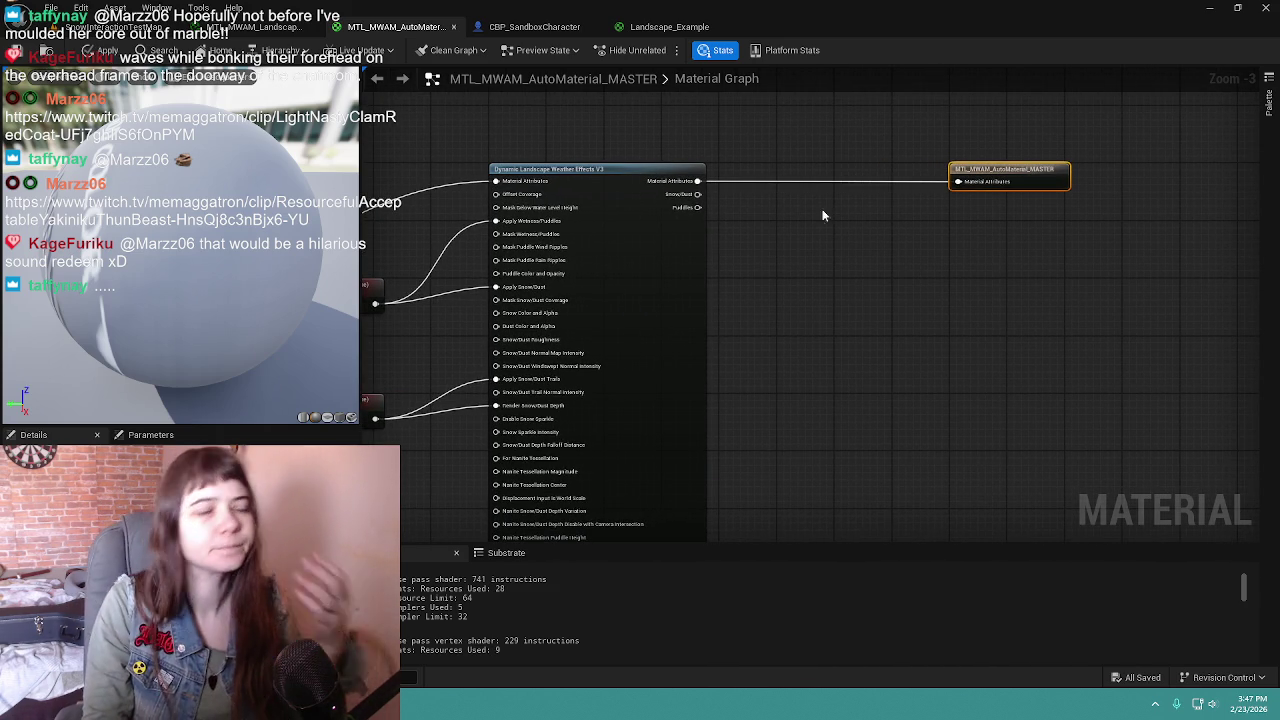
left_click_drag(697, 194, 735, 258)
type("per")
key("Escape")
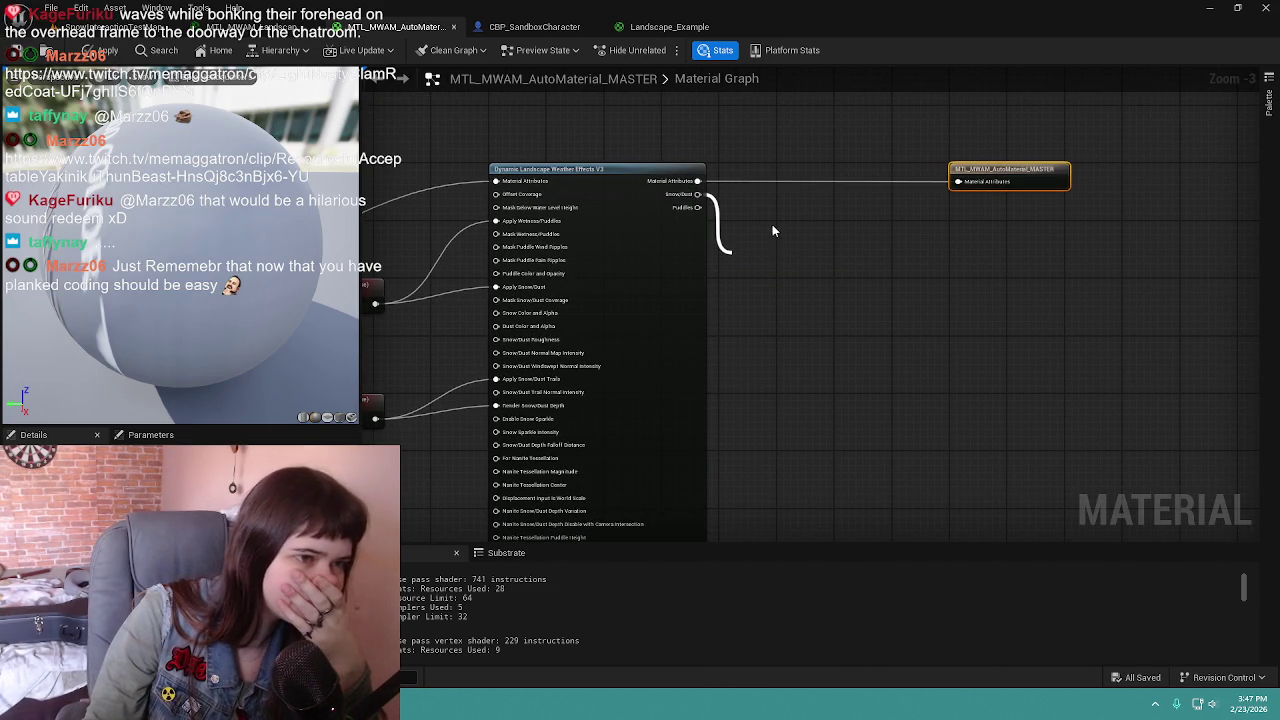
mouse_move(744, 254)
left_mouse_down()
mouse_move(781, 248)
mouse_move(791, 225)
left_mouse_up()
mouse_move(787, 292)
left_mouse_down()
mouse_move(972, 286)
mouse_move(880, 286)
mouse_move(829, 303)
left_mouse_up()
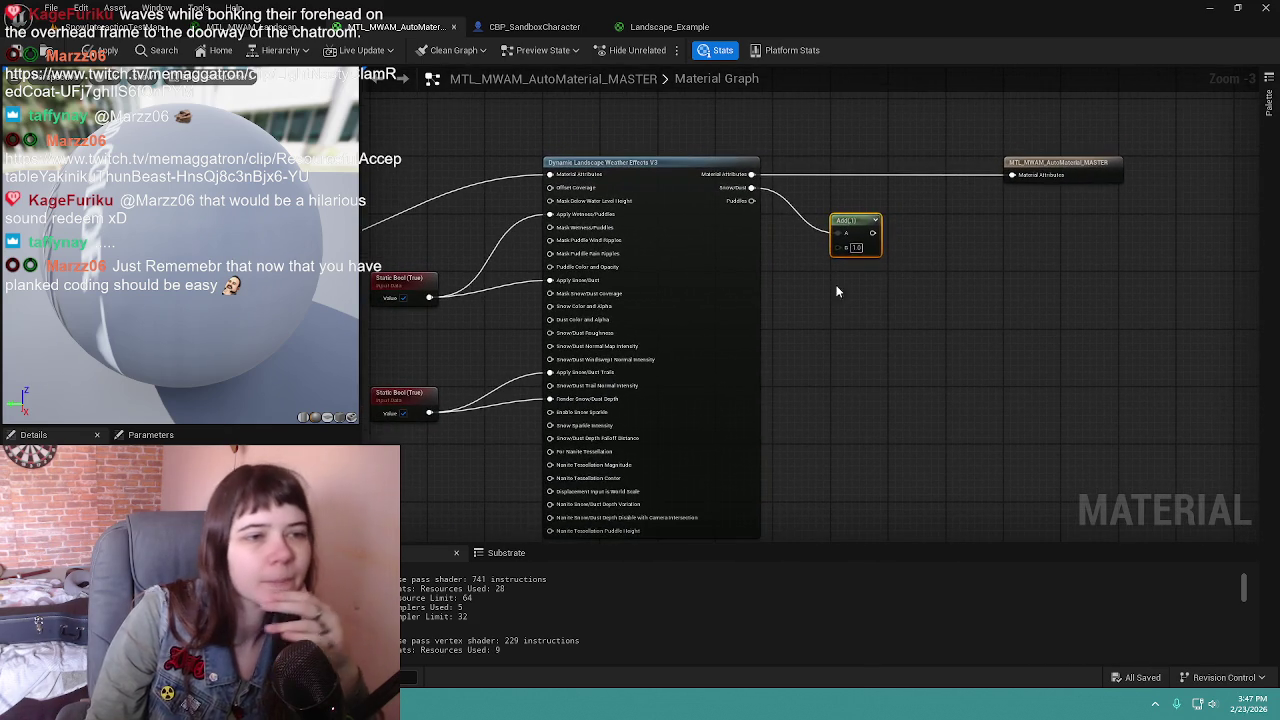
mouse_move(872, 233)
left_mouse_down()
mouse_move(978, 188)
mouse_move(1012, 186)
mouse_move(1013, 198)
left_mouse_up()
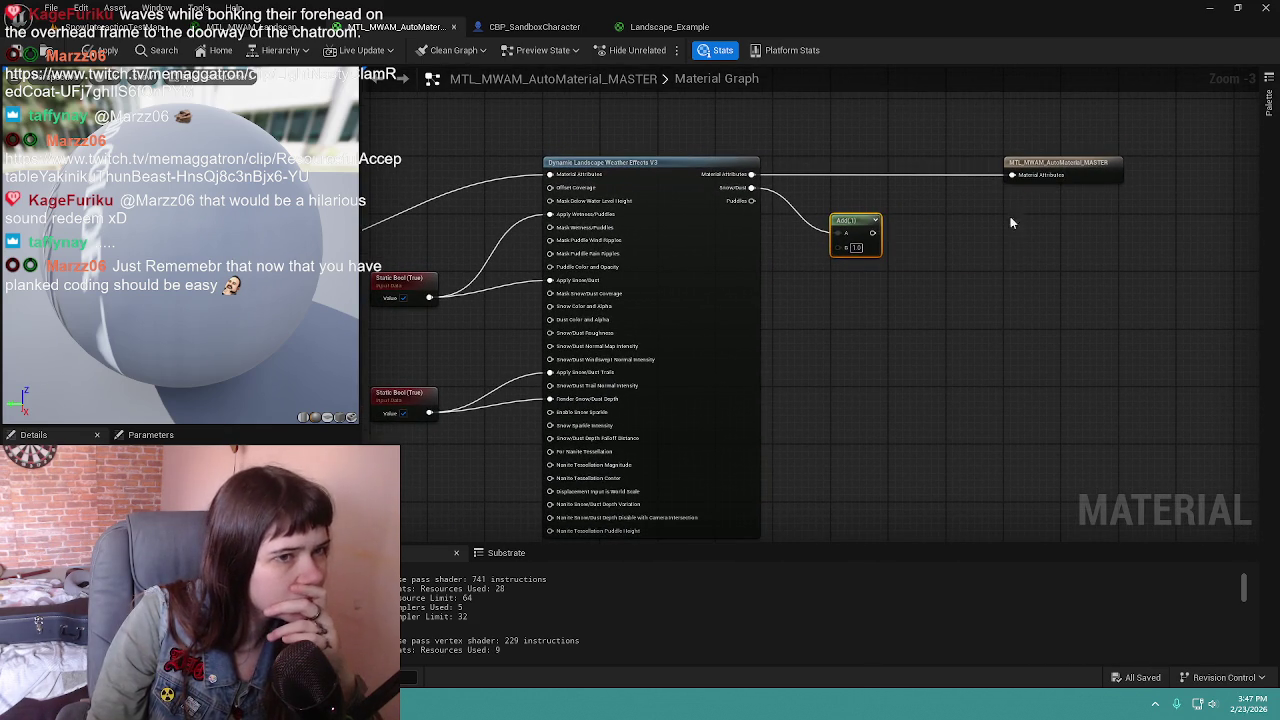
mouse_move(872, 233)
left_mouse_down()
mouse_move(1019, 178)
mouse_move(1005, 182)
left_mouse_up()
mouse_move(840, 370)
left_mouse_down()
mouse_move(1060, 303)
mouse_move(1100, 300)
mouse_move(1110, 316)
mouse_move(809, 352)
mouse_move(974, 324)
left_mouse_up()
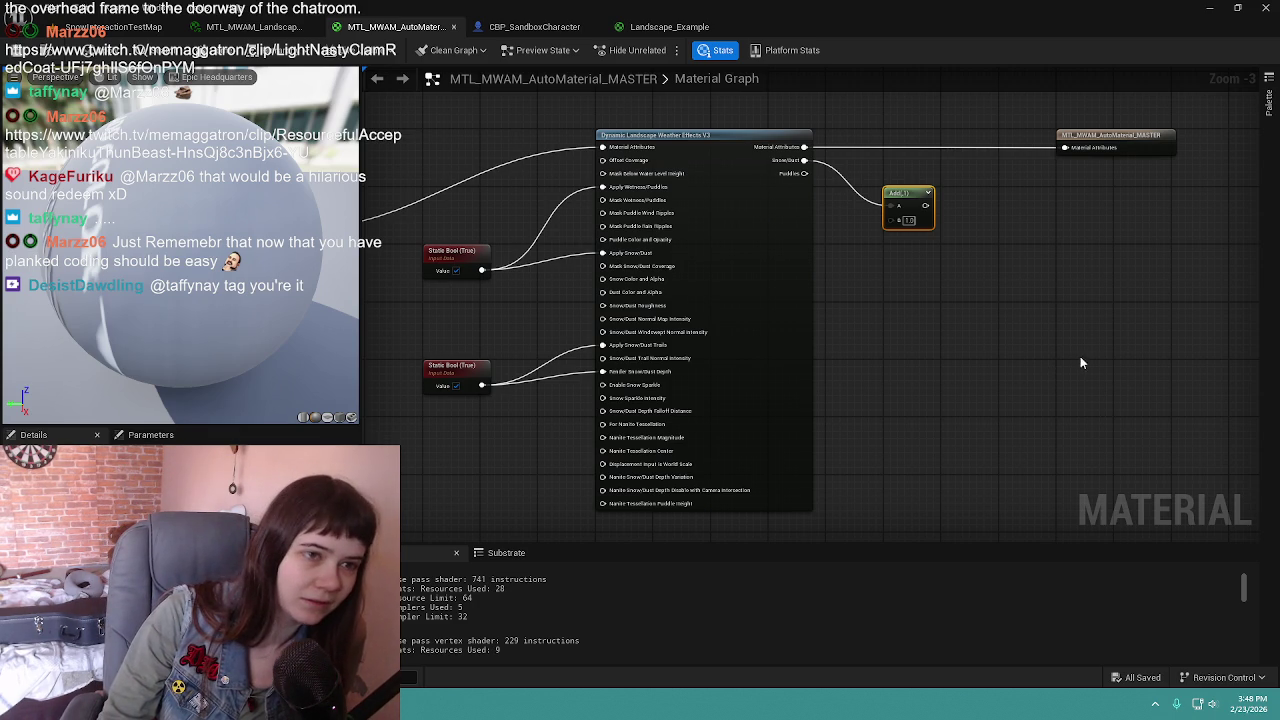
mouse_move(1028, 298)
left_mouse_down()
mouse_move(1008, 307)
mouse_move(1096, 293)
left_mouse_up()
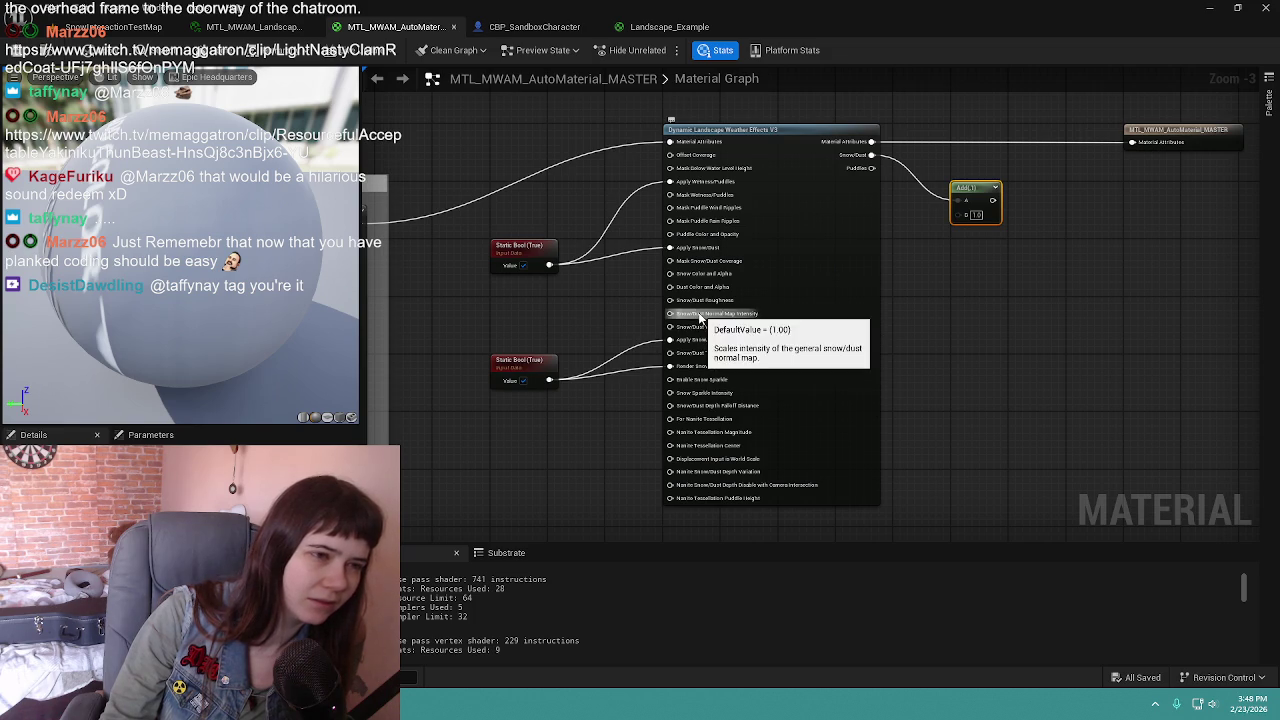
left_click_drag(968, 236, 797, 262)
mouse_move(818, 215)
left_mouse_down()
mouse_move(865, 215)
mouse_move(806, 212)
left_mouse_up()
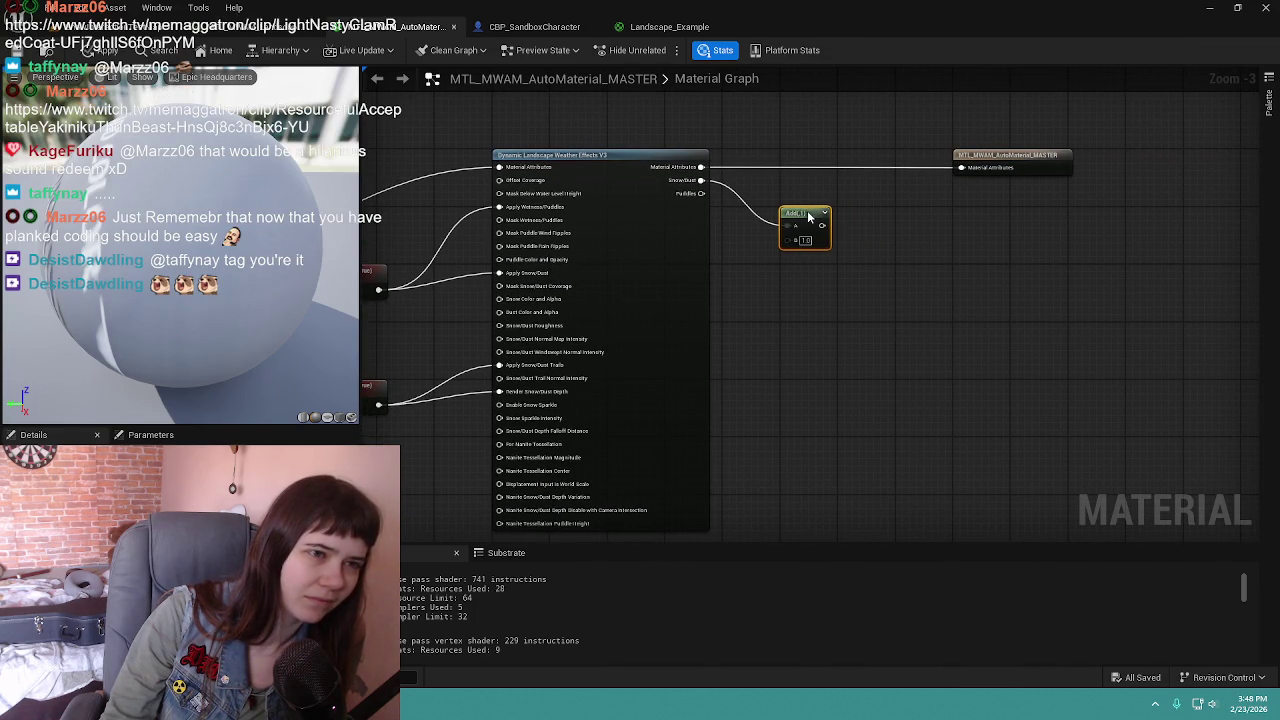
key("Delete")
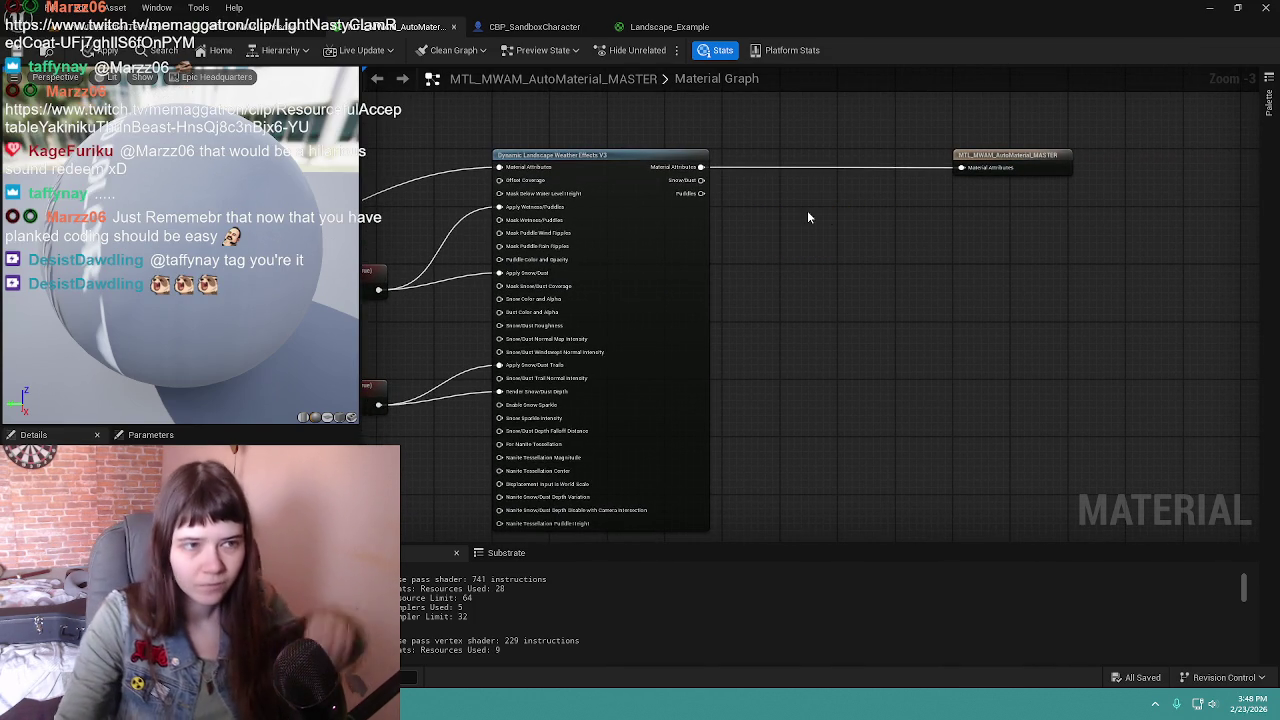
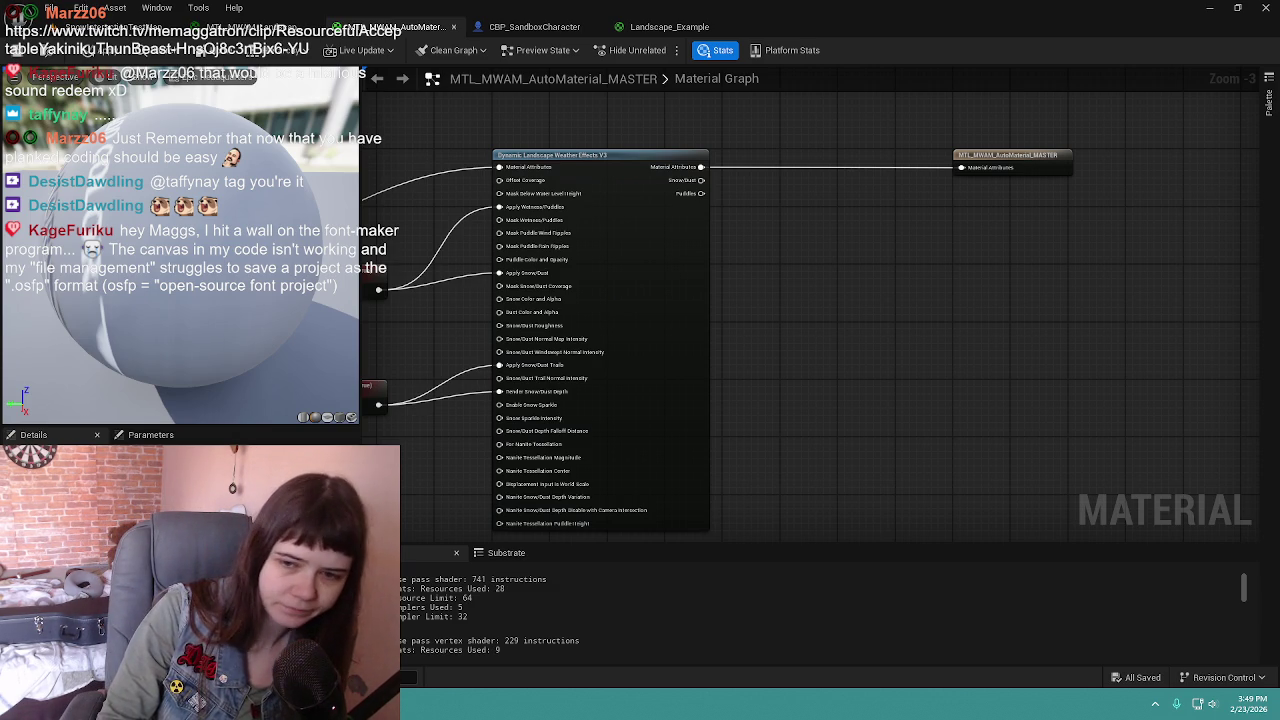
Step: Apply the auto-material changes, then walk the mannequin across the snow in Play mode and stop
left_click(105, 48)
left_click(110, 27)
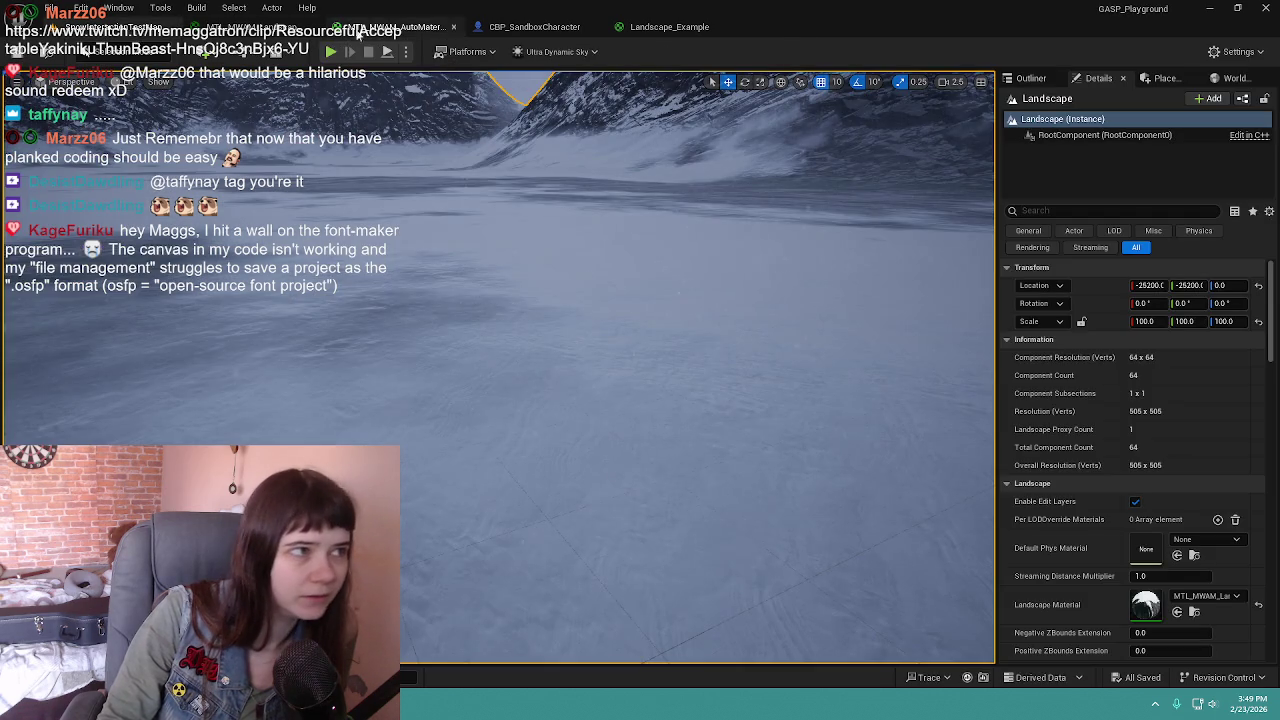
left_click(331, 51)
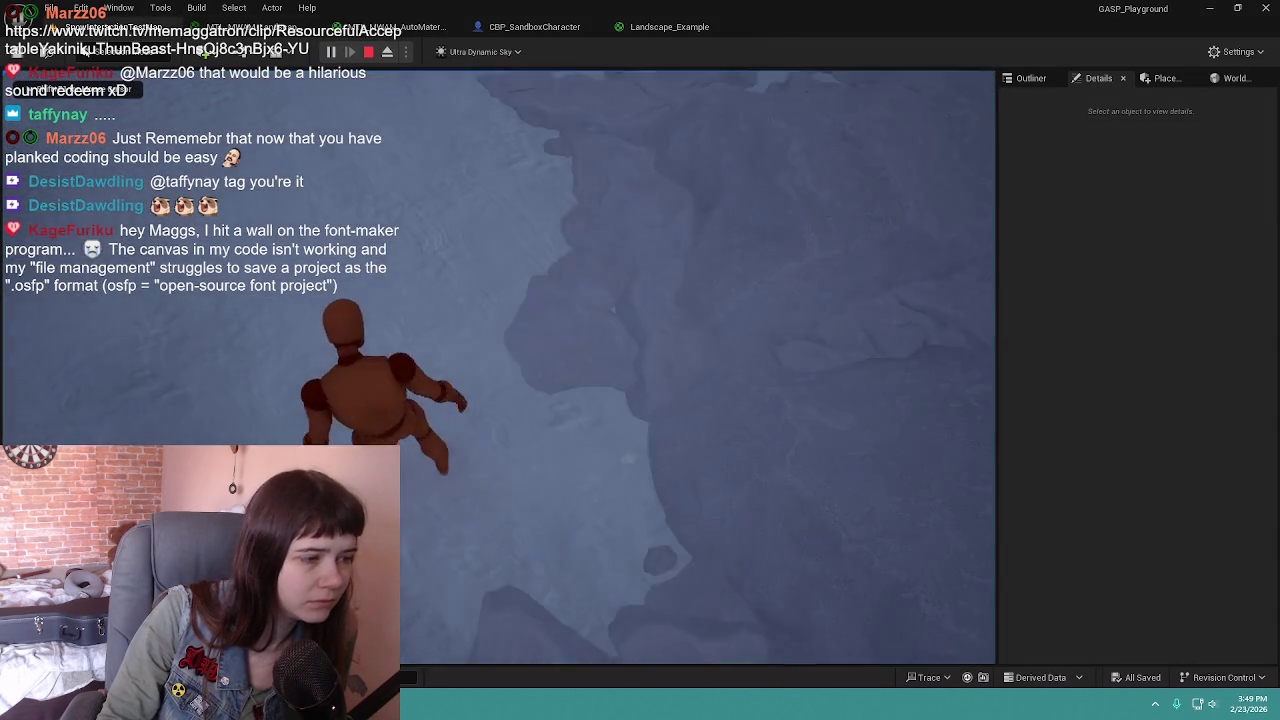
key("w")
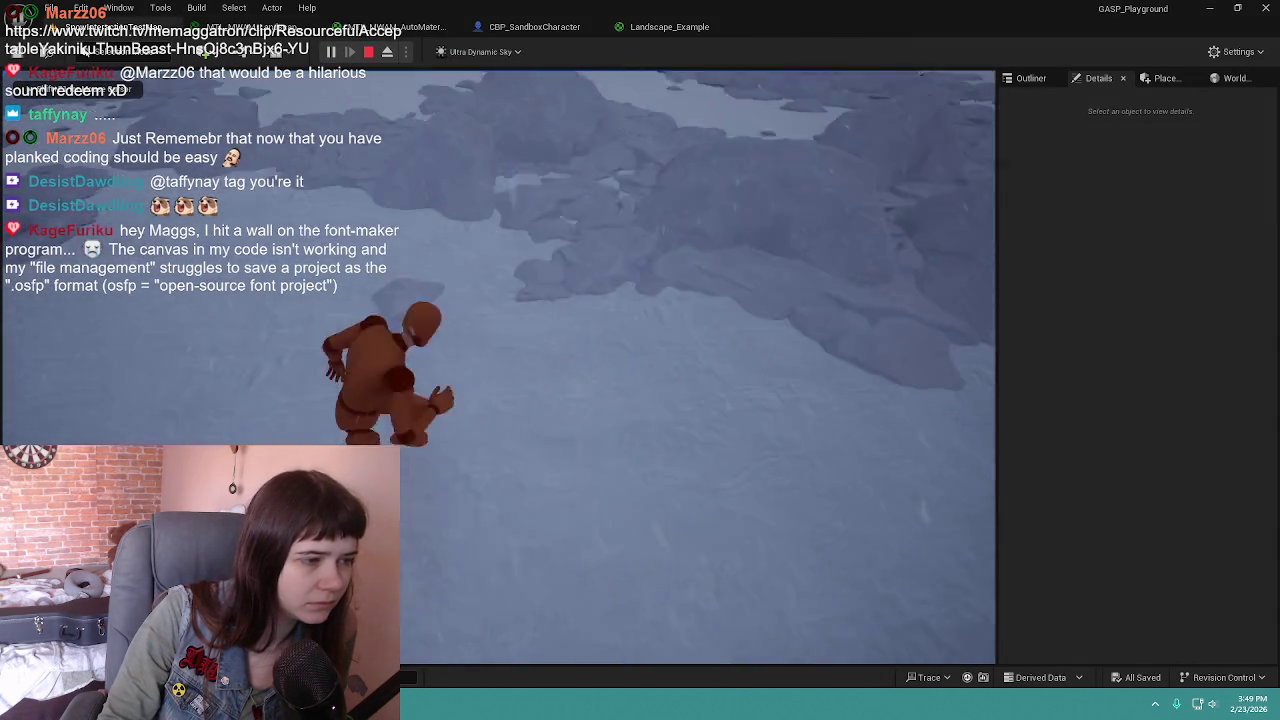
key("Escape")
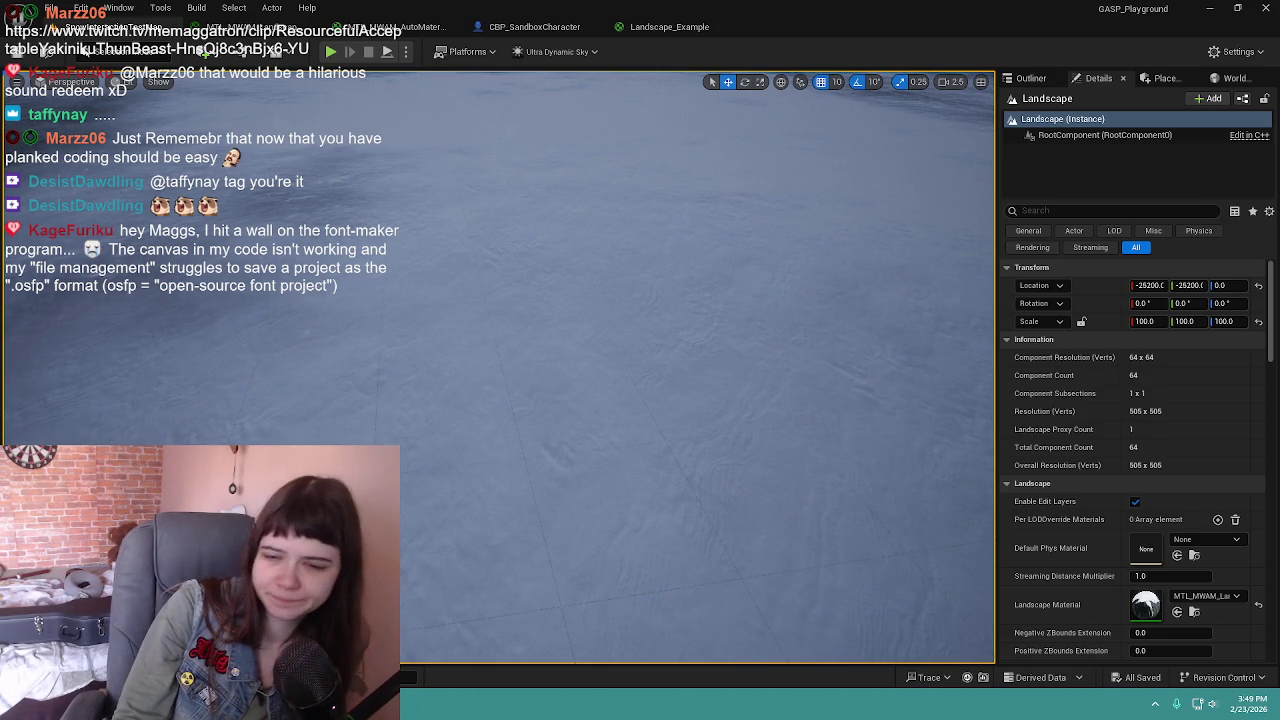
Step: Browse the Landscape Material choices and locate the current landscape material among project assets
key("f")
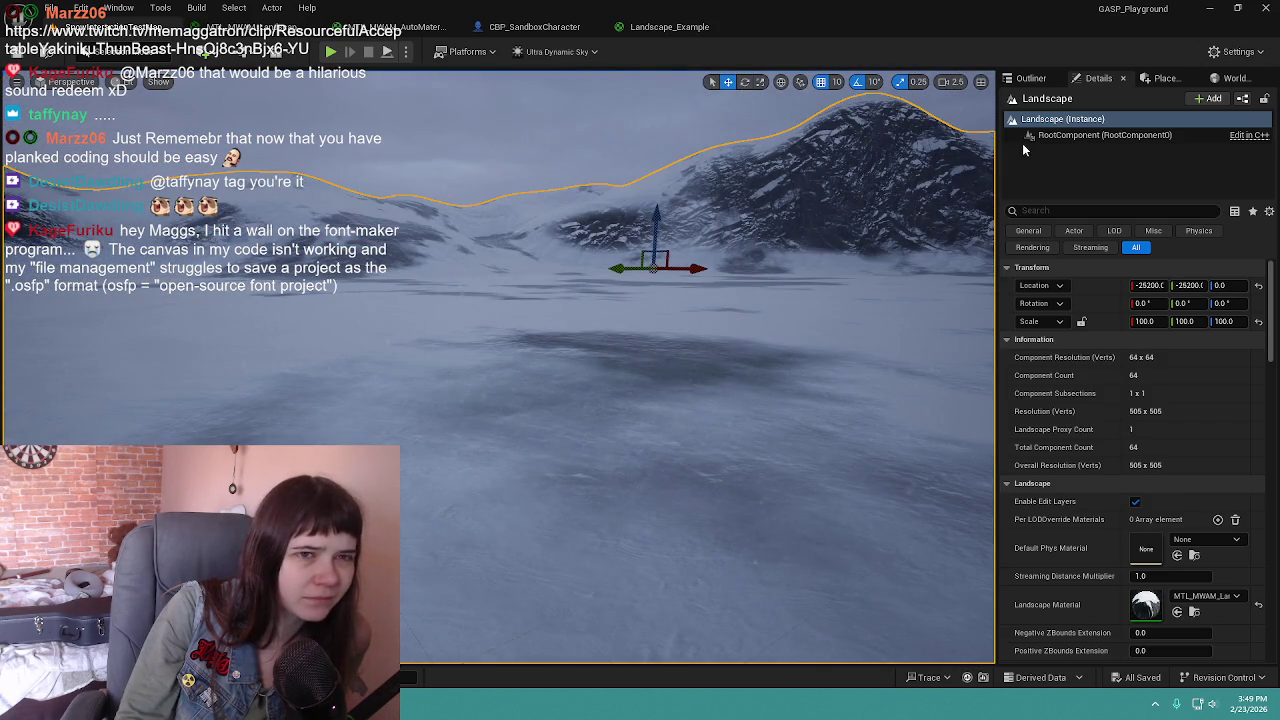
scroll(1186, 590, "down", 2)
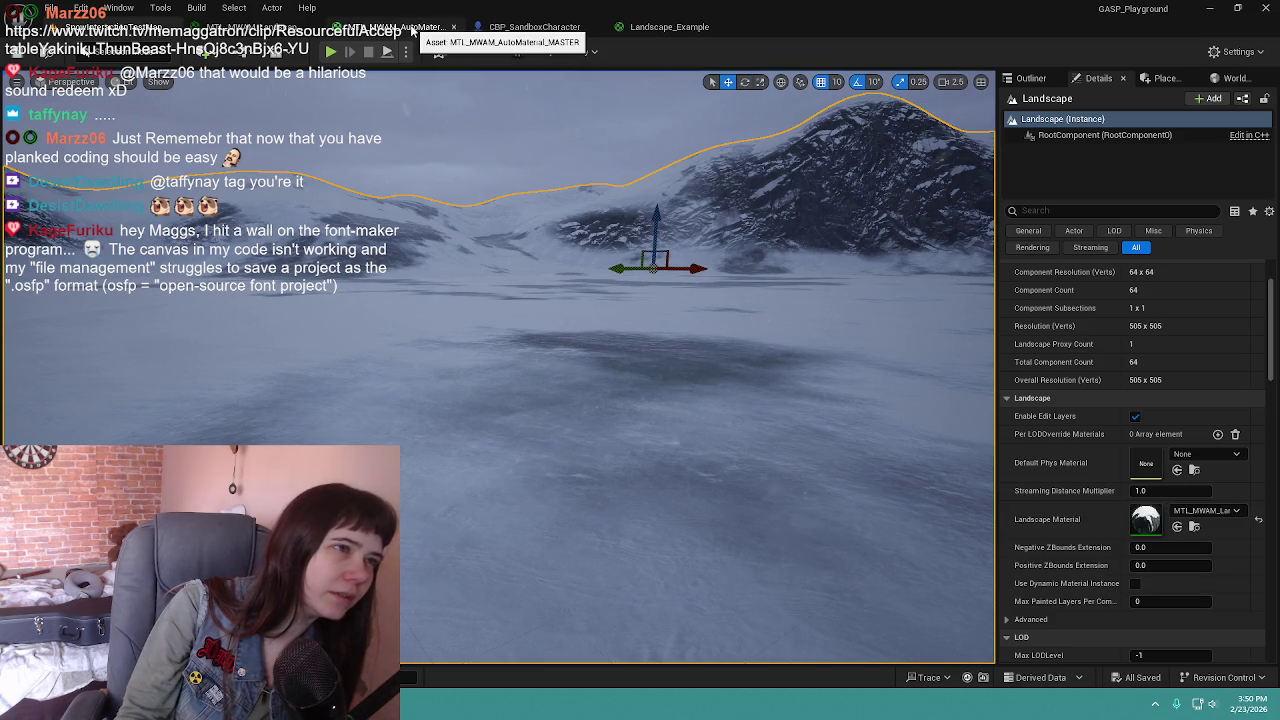
left_click(1197, 514)
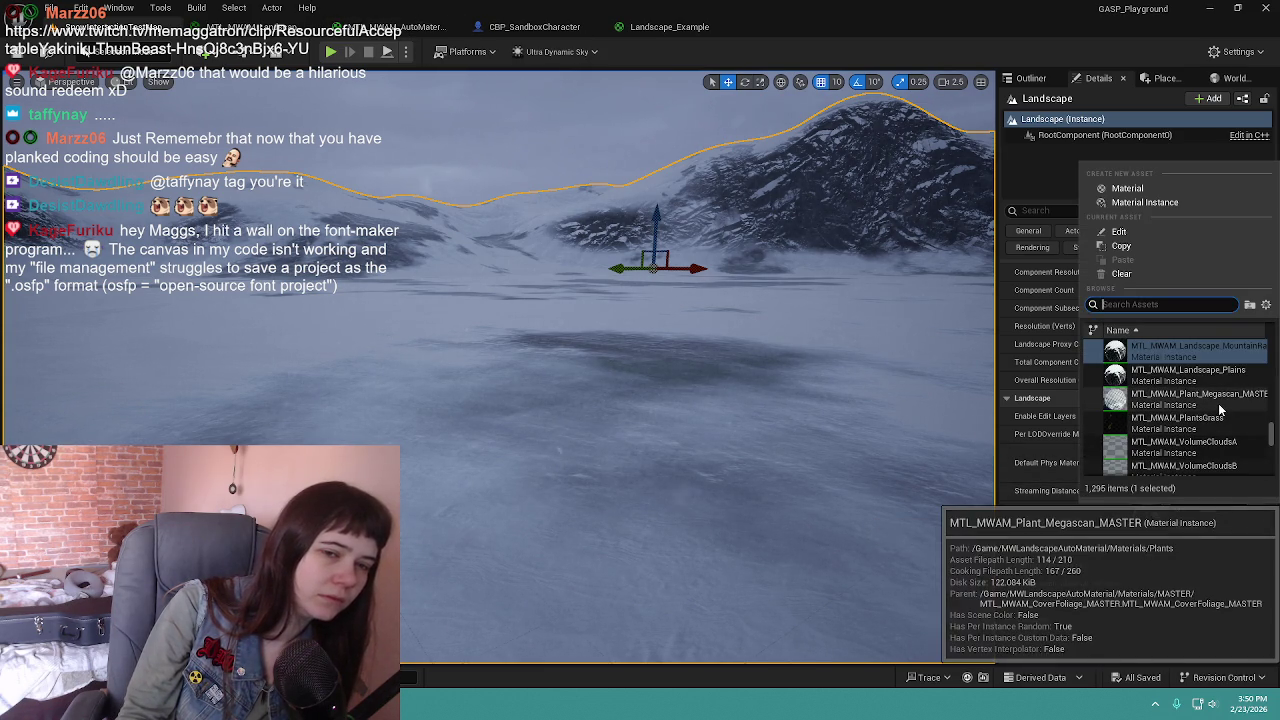
key("Escape")
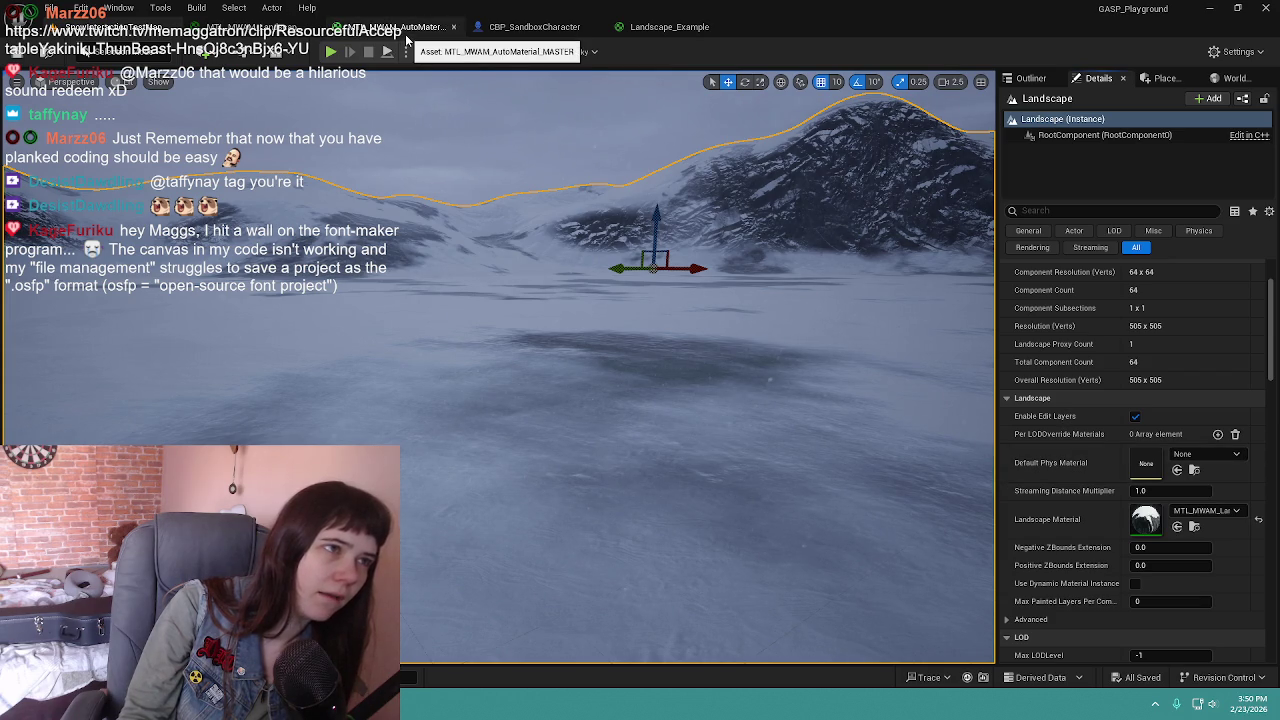
left_click(1208, 511)
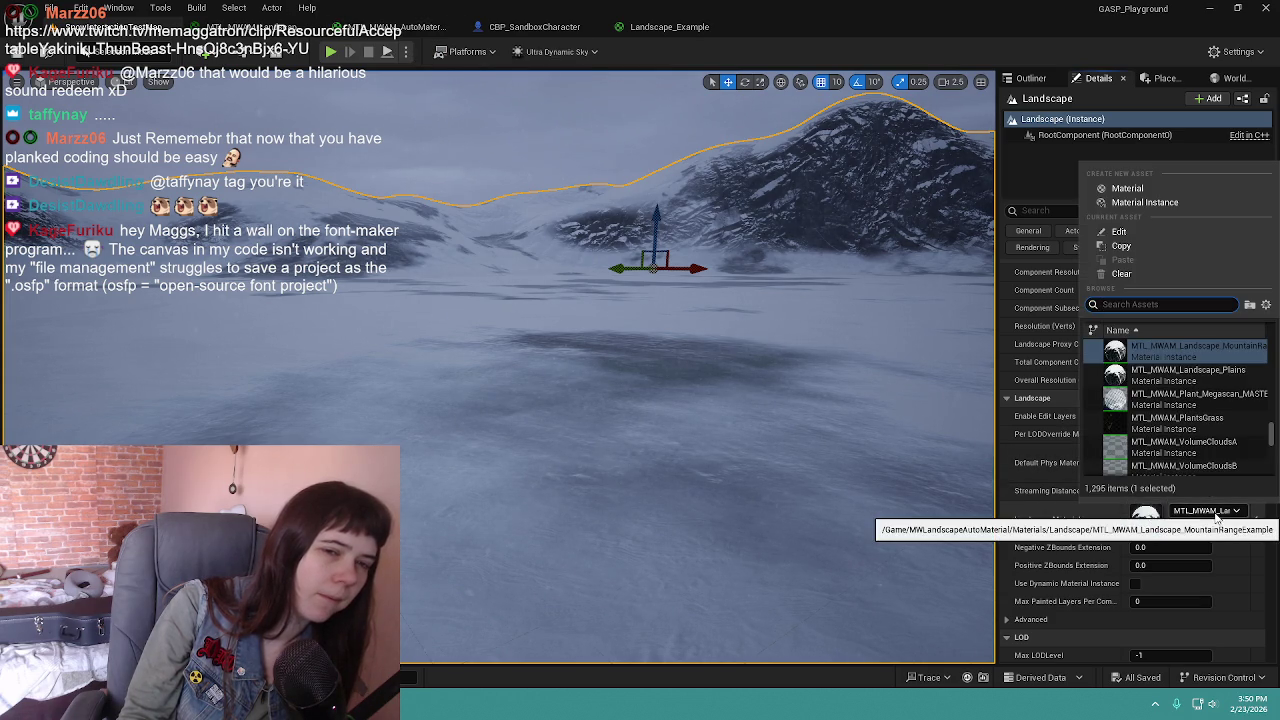
scroll(1188, 420, "up", 3)
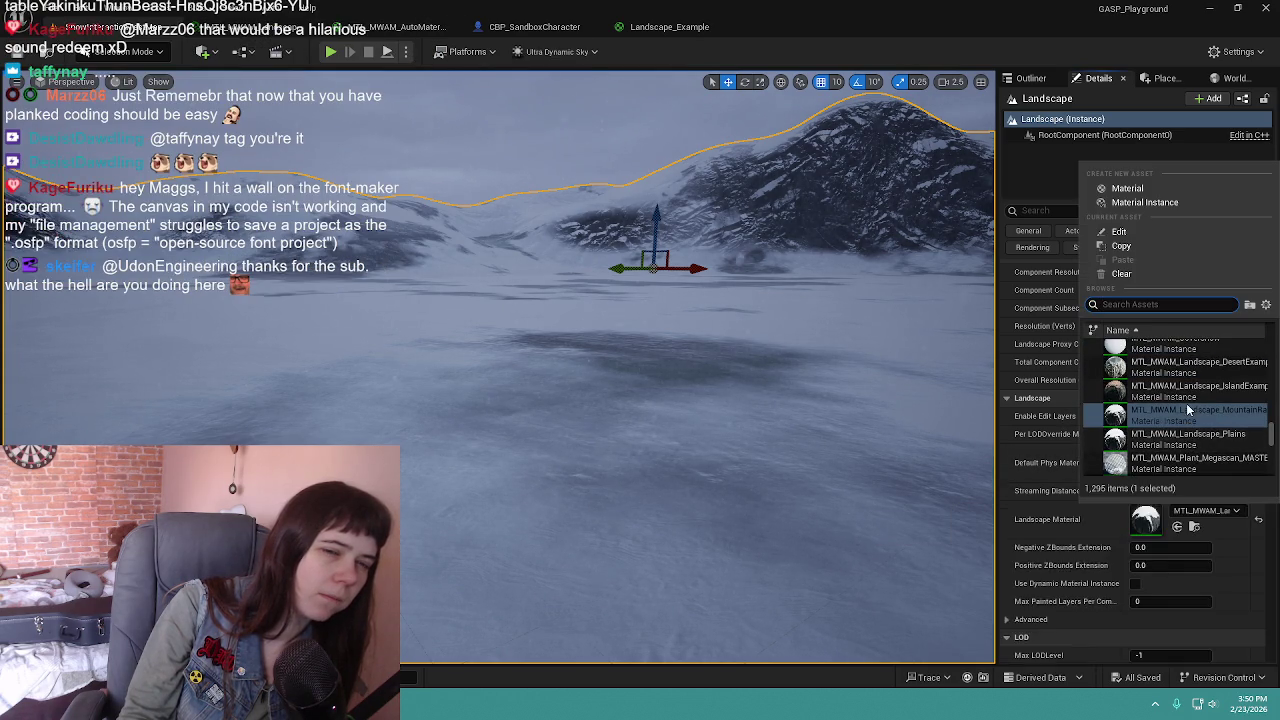
scroll(1188, 410, "up", 1)
scroll(1190, 405, "up", 7)
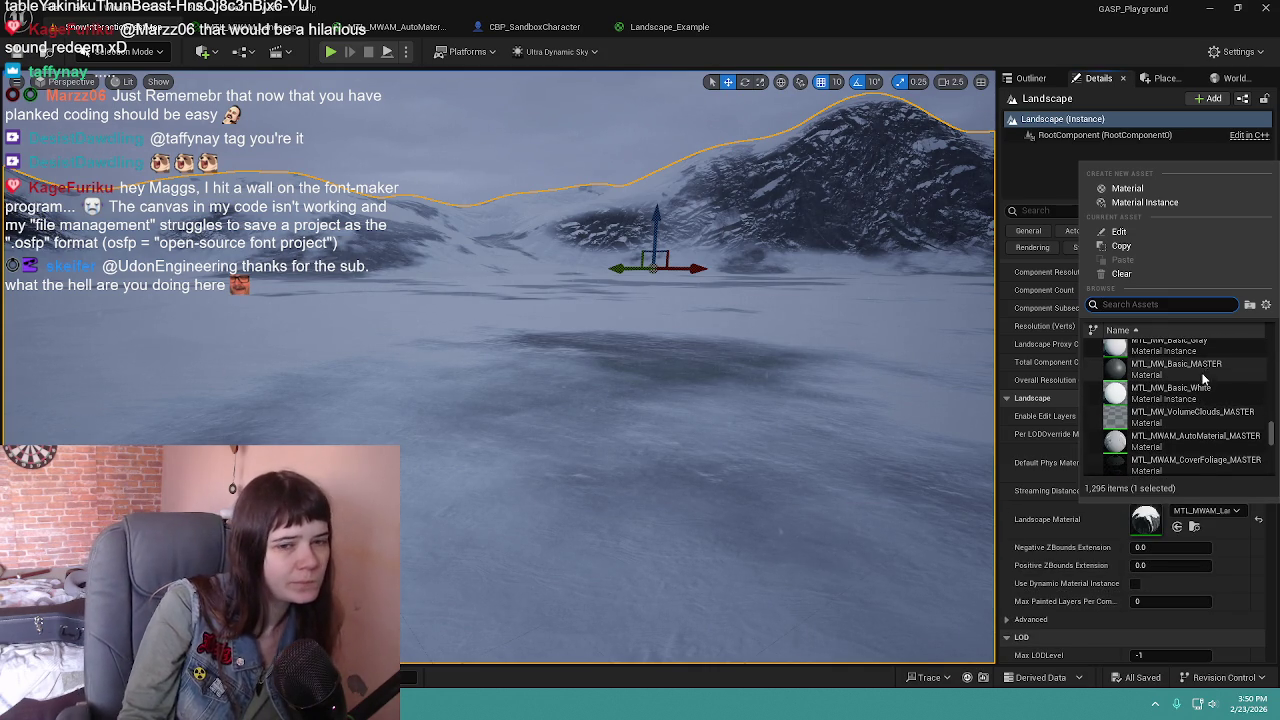
scroll(1202, 370, "down", 4)
scroll(1205, 400, "up", 15)
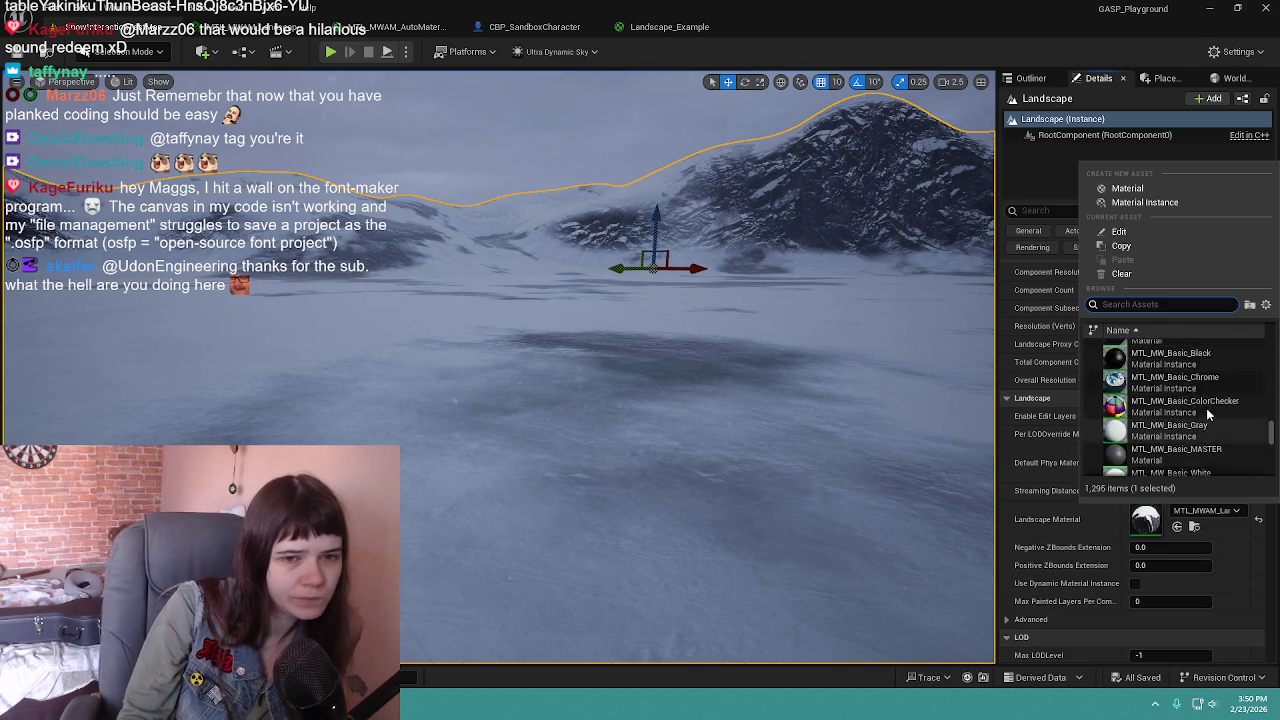
scroll(1210, 420, "up", 5)
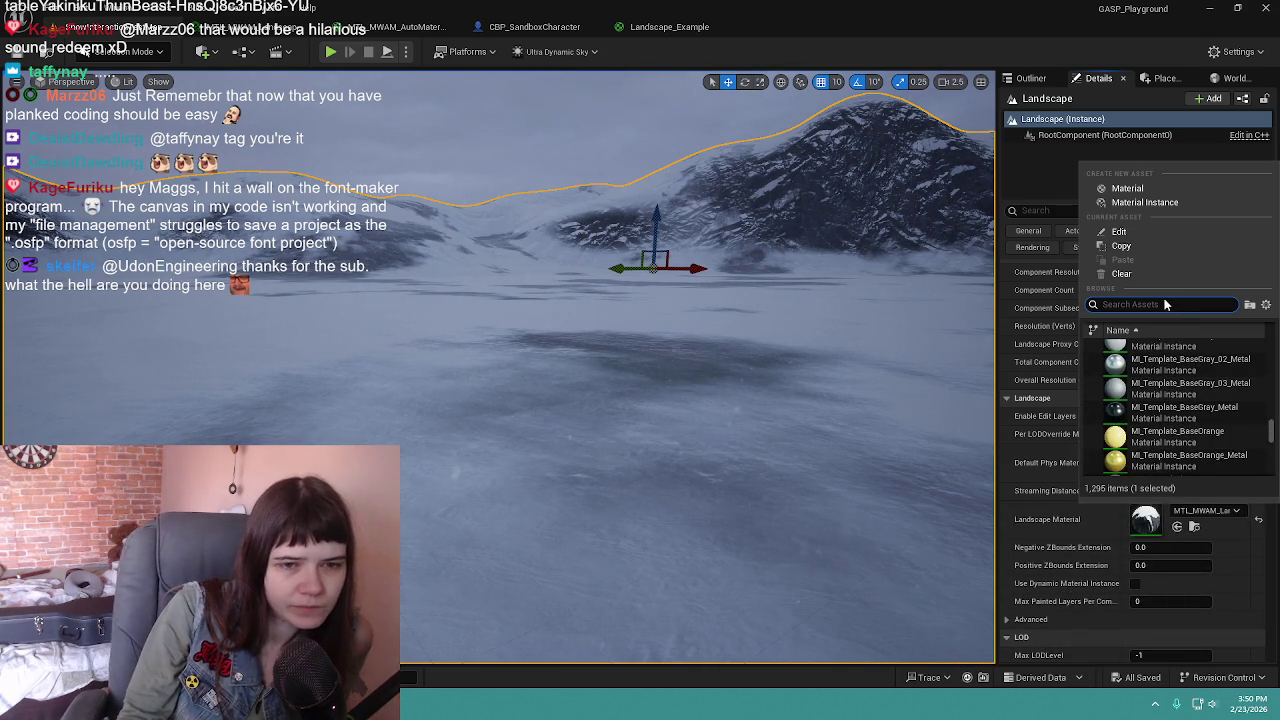
left_click(1195, 527)
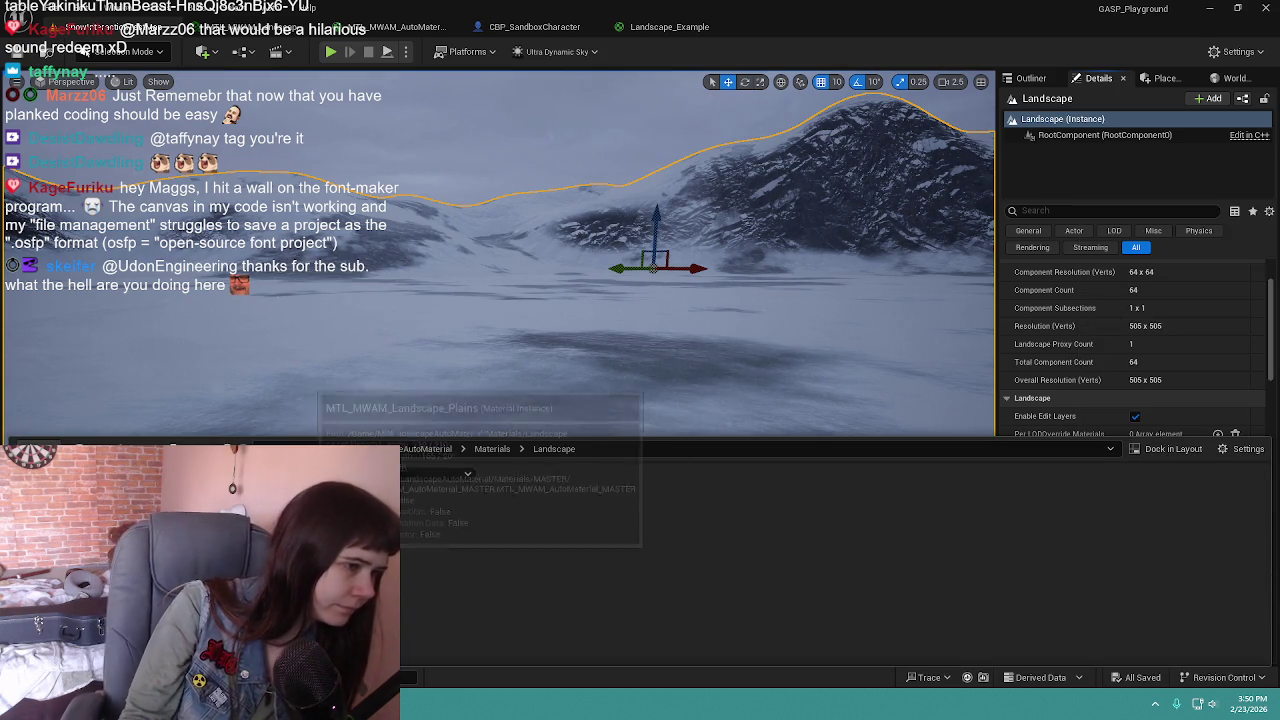
key("ctrl+space")
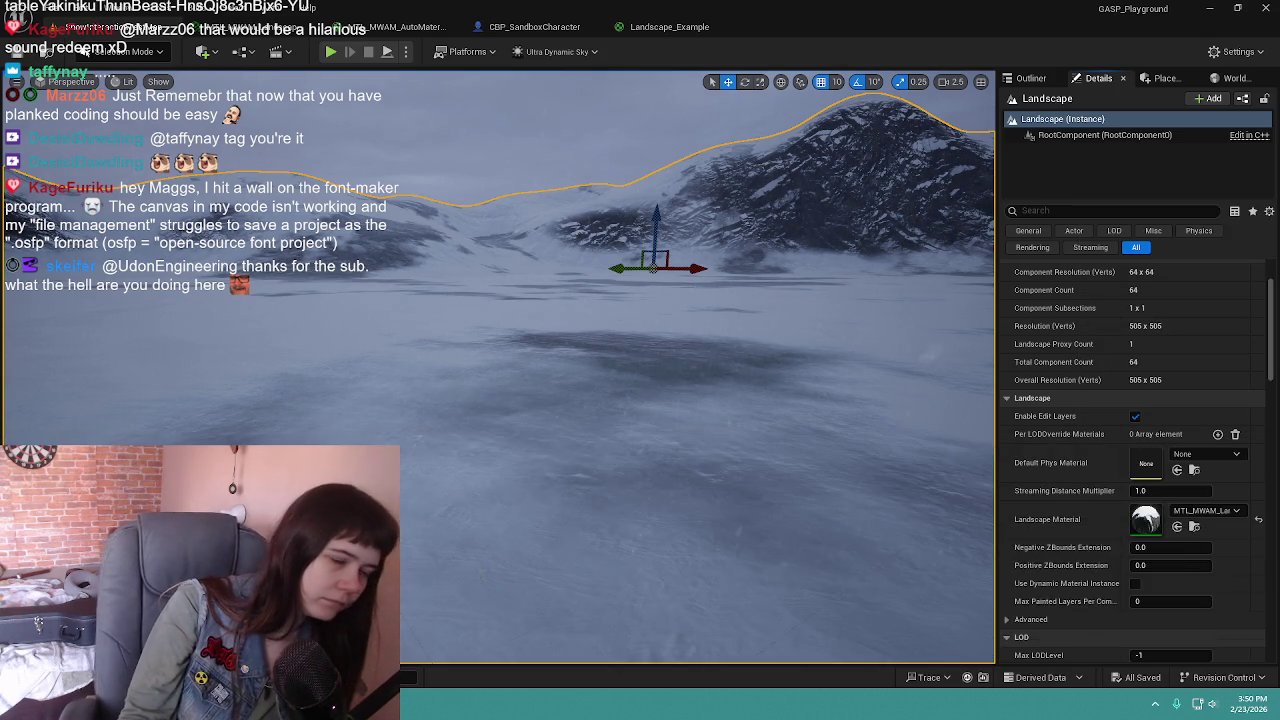
Step: Search 'TL_MWAM' and assign MTL_MWAM_AutoMaterial_MASTER as the Landscape Material
left_click(1227, 512)
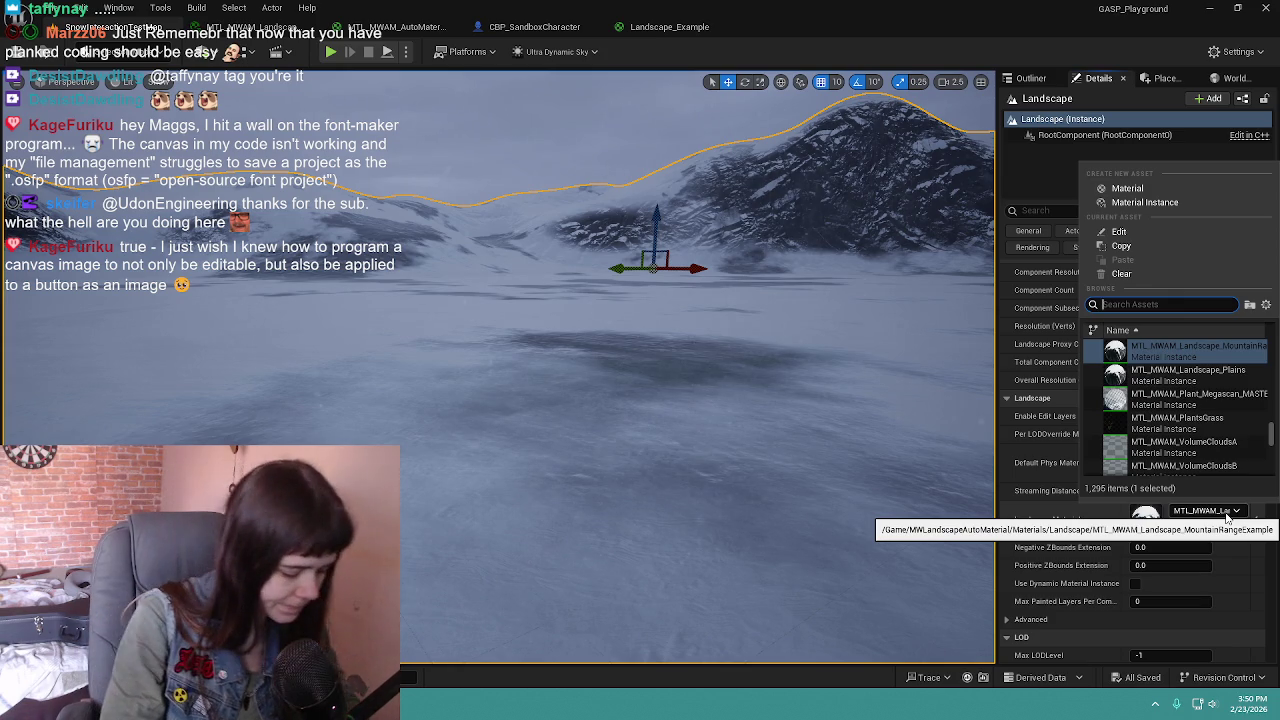
type("MTL_MW")
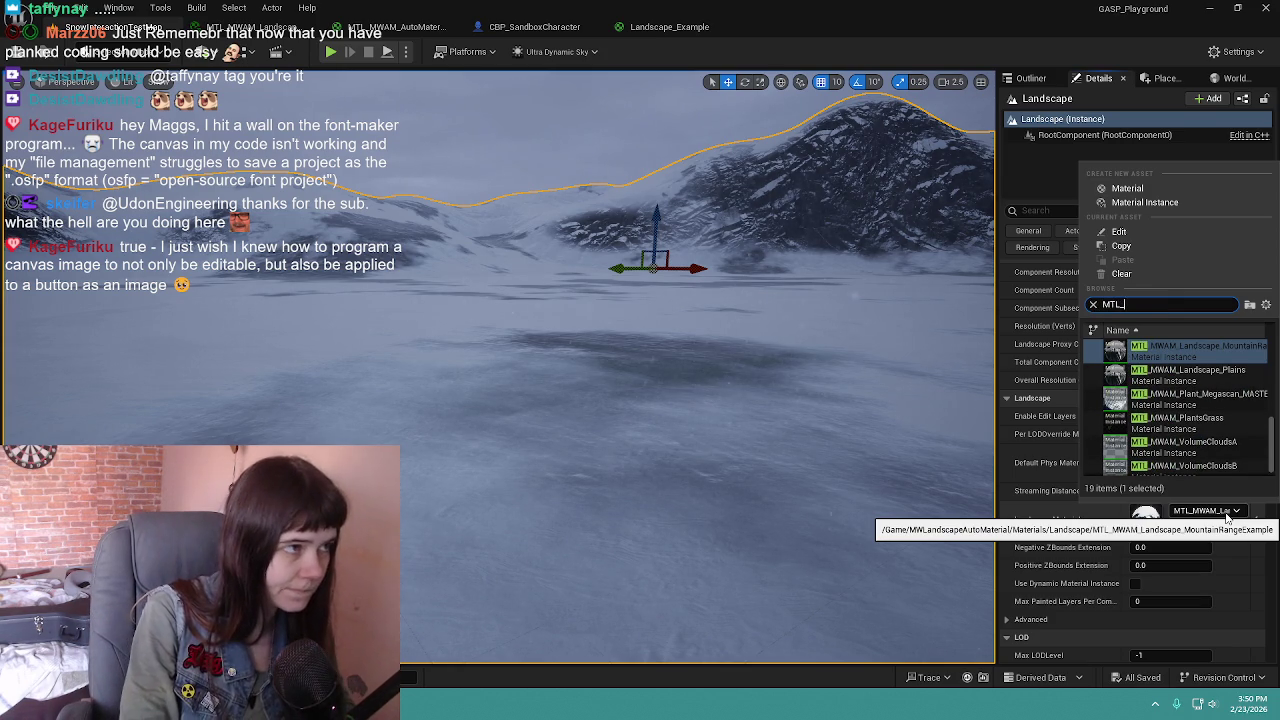
type("AM_Auto")
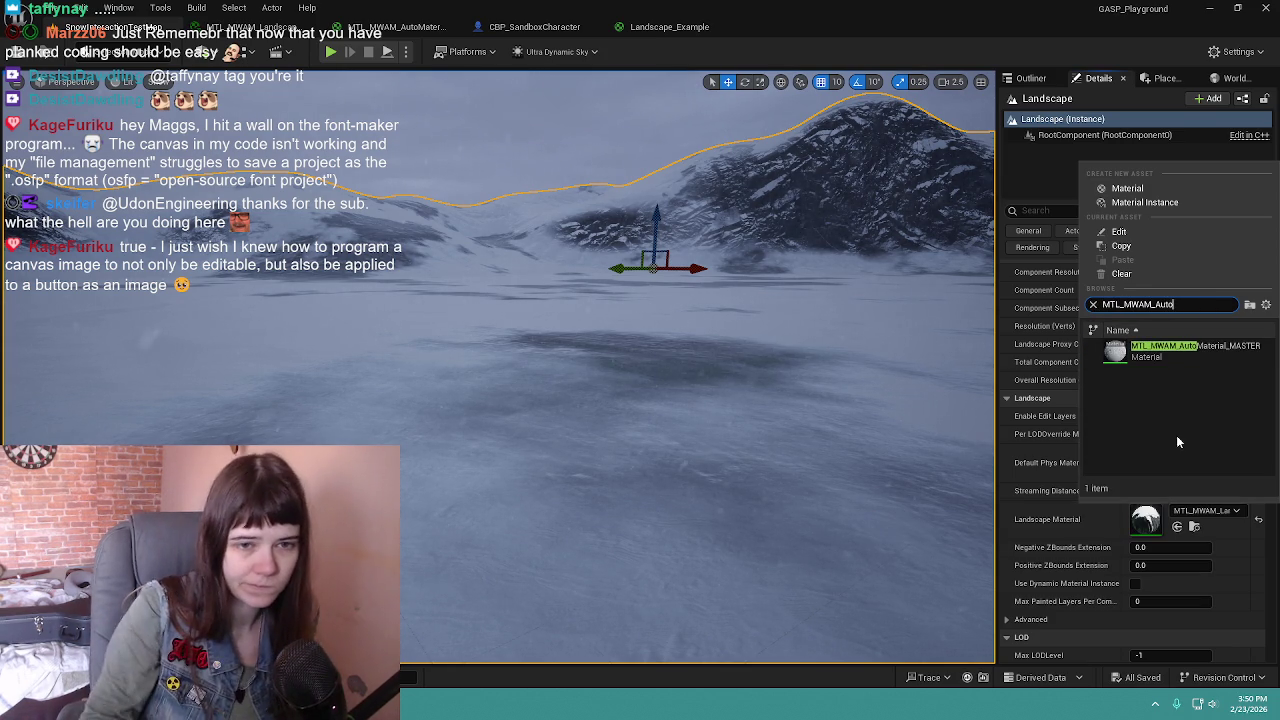
left_click(1185, 350)
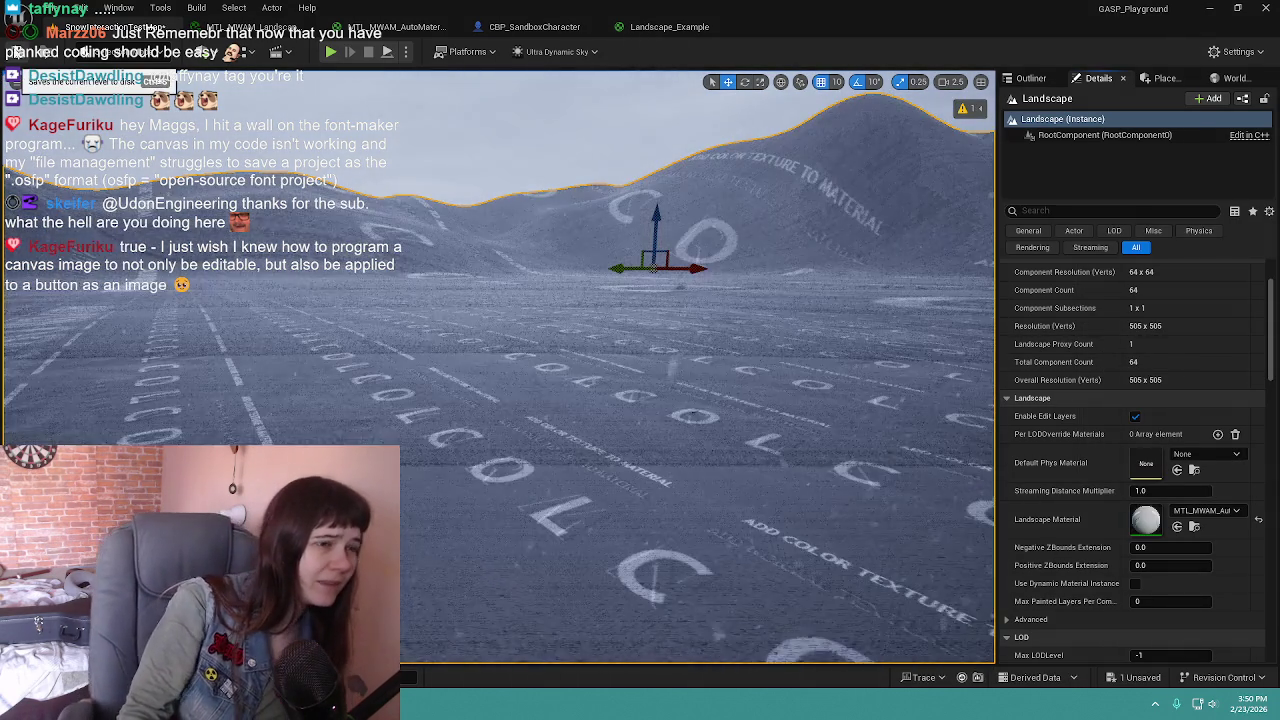
Step: Check the auto-material's MakeMaterial graph section, then browse to its Materials > MASTER folder
mouse_move(500, 400)
left_mouse_down()
mouse_move(470, 380)
mouse_move(470, 330)
mouse_move(430, 330)
left_mouse_up()
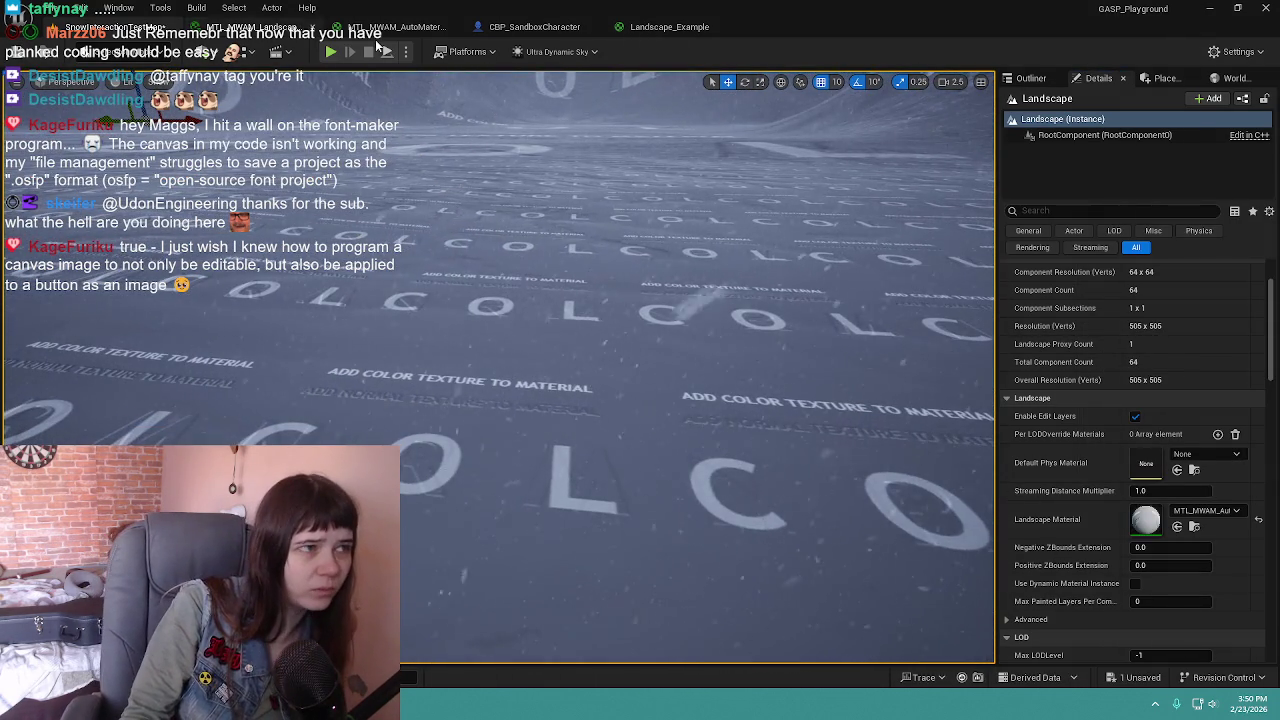
left_click(406, 30)
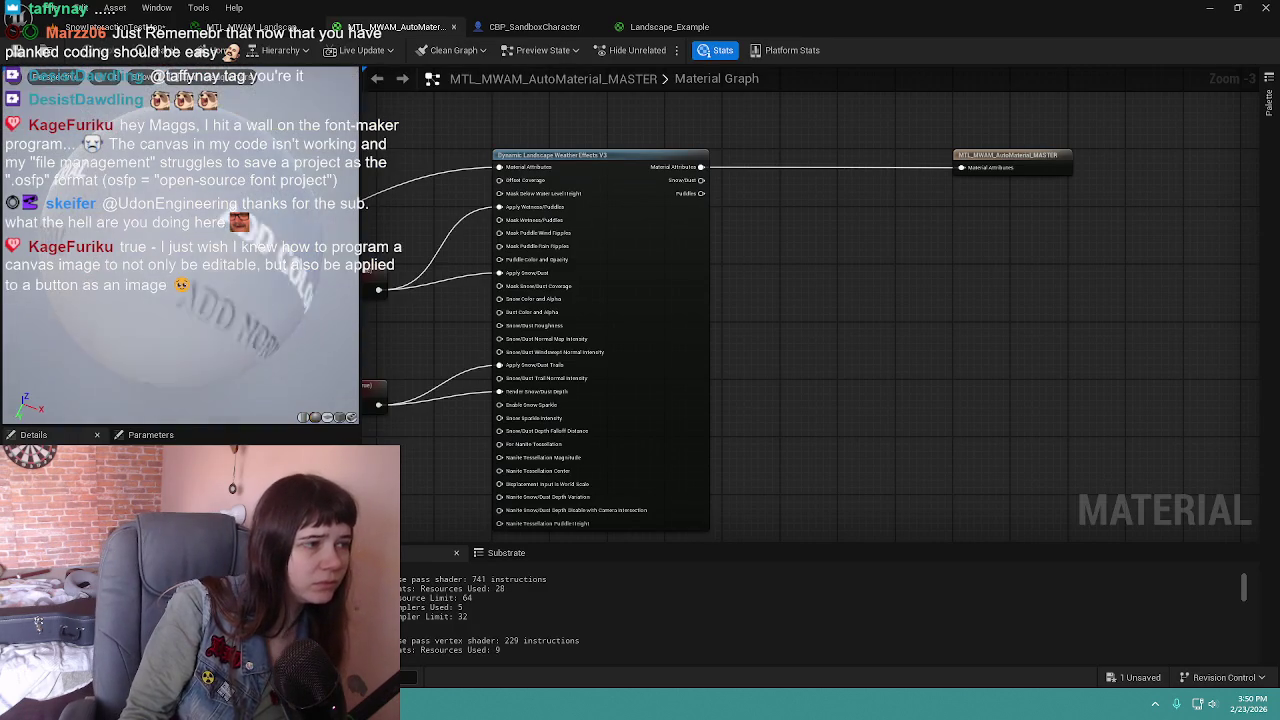
left_click_drag(700, 120, 1107, 172)
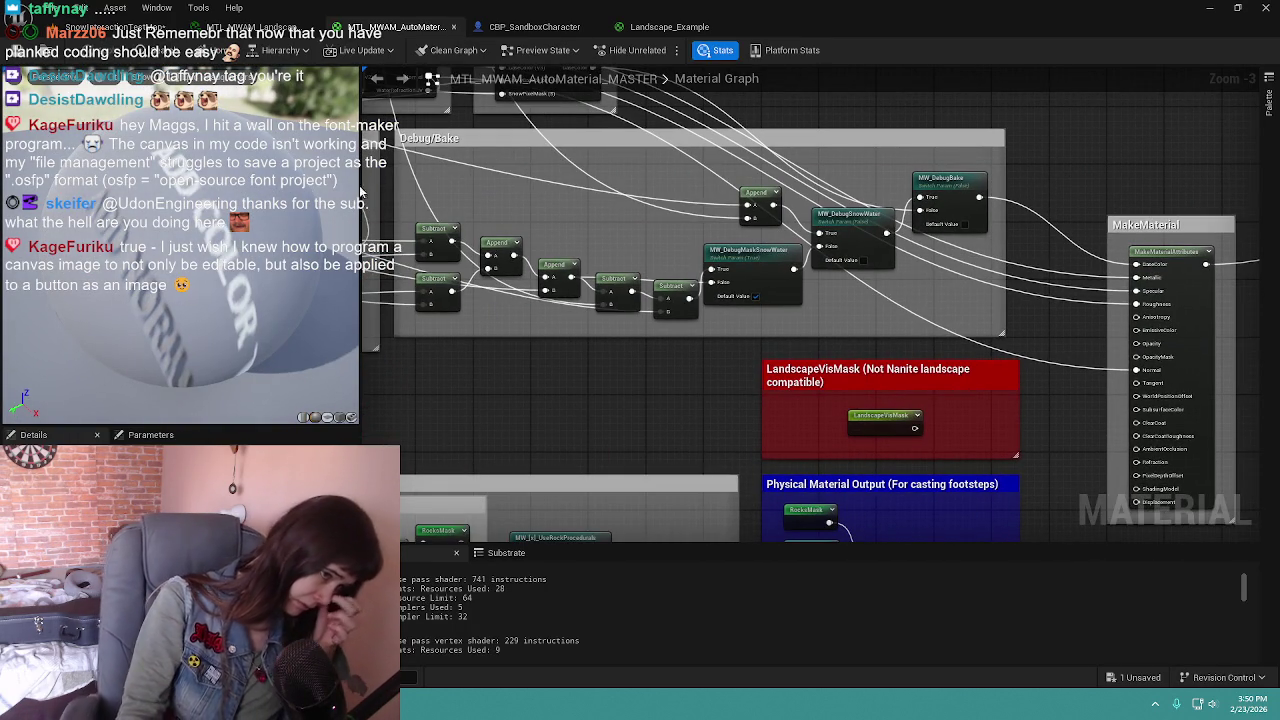
left_click(115, 27)
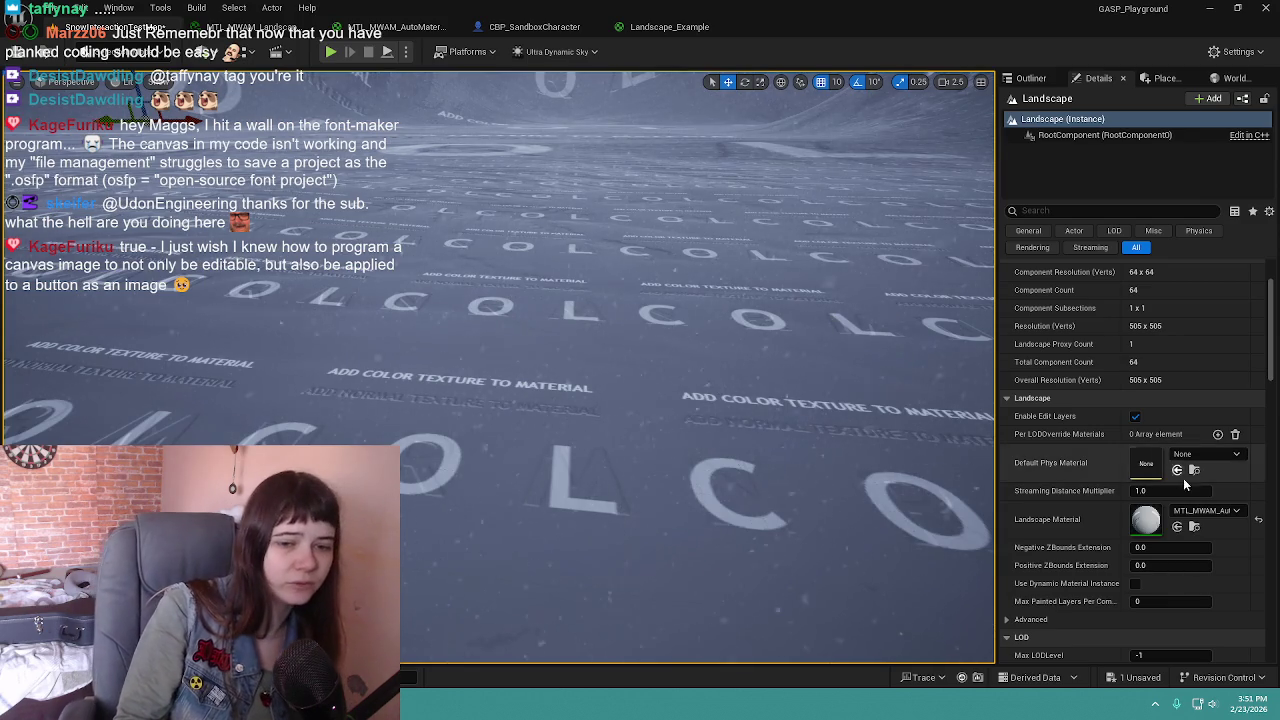
left_click(1194, 526)
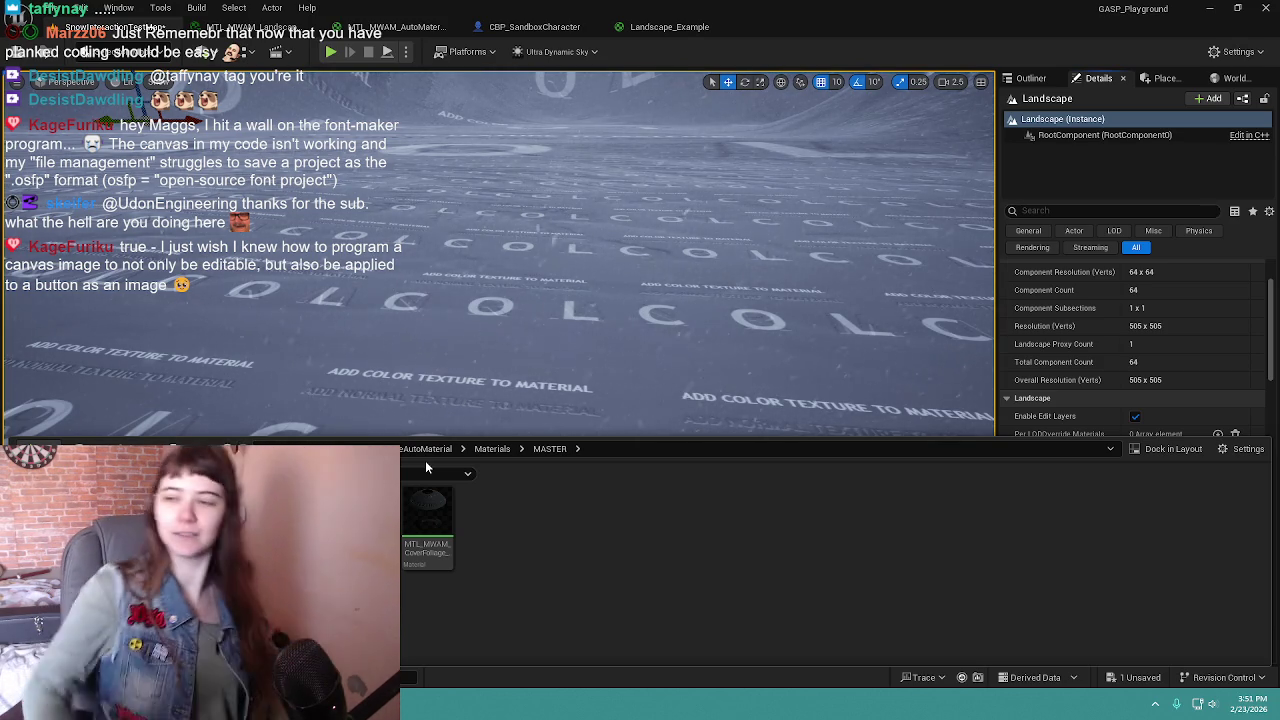
Step: Save the SnowInteractionTestMap level
left_click(438, 449)
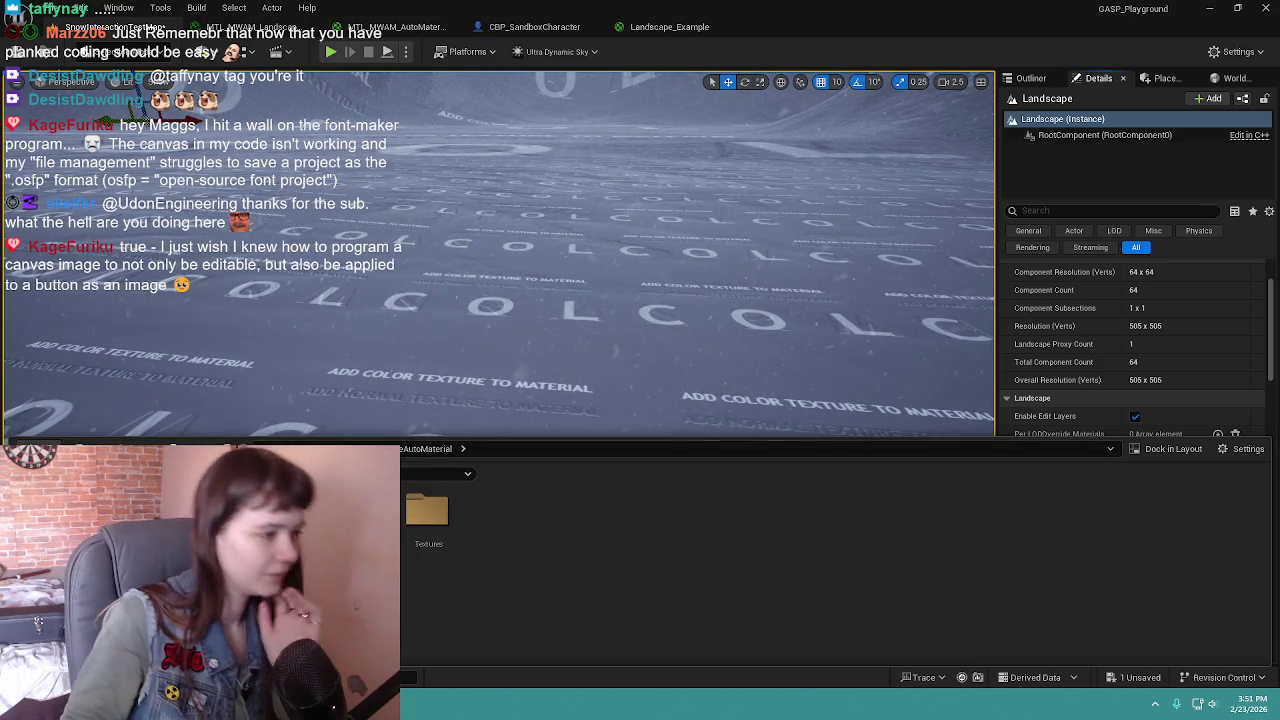
left_click(390, 449)
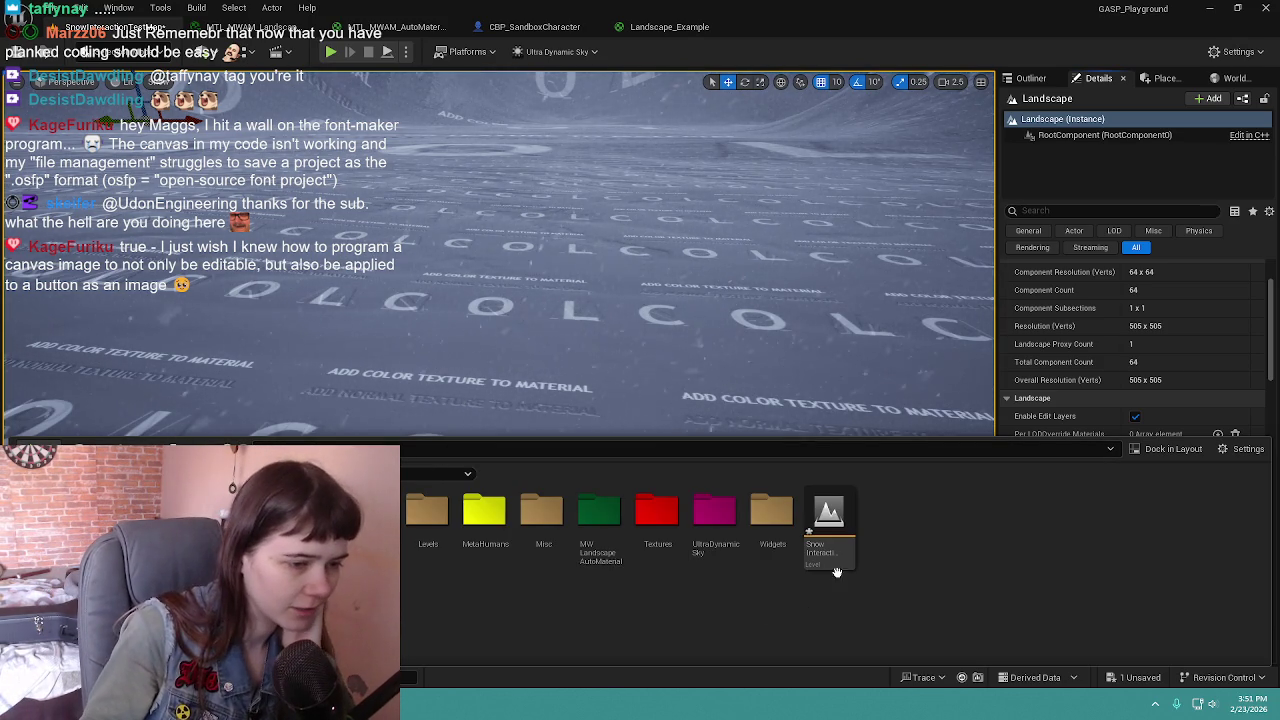
key("ctrl+shift+s")
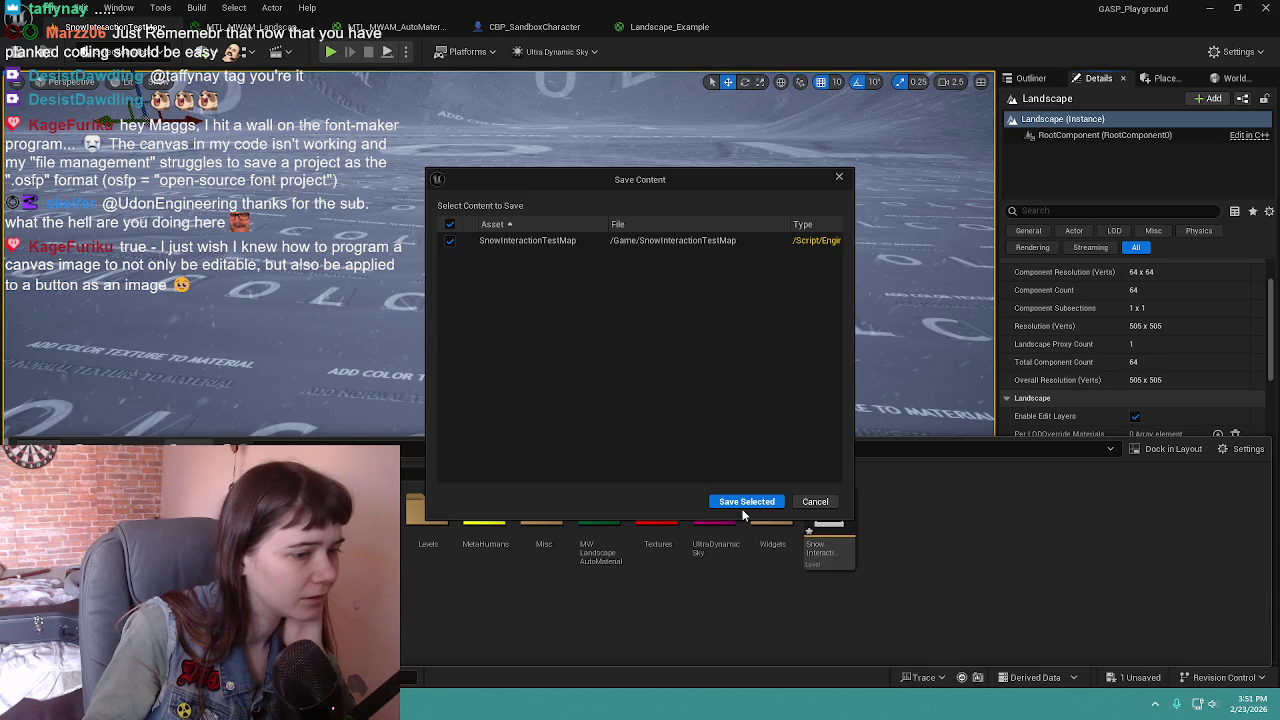
left_click(747, 504)
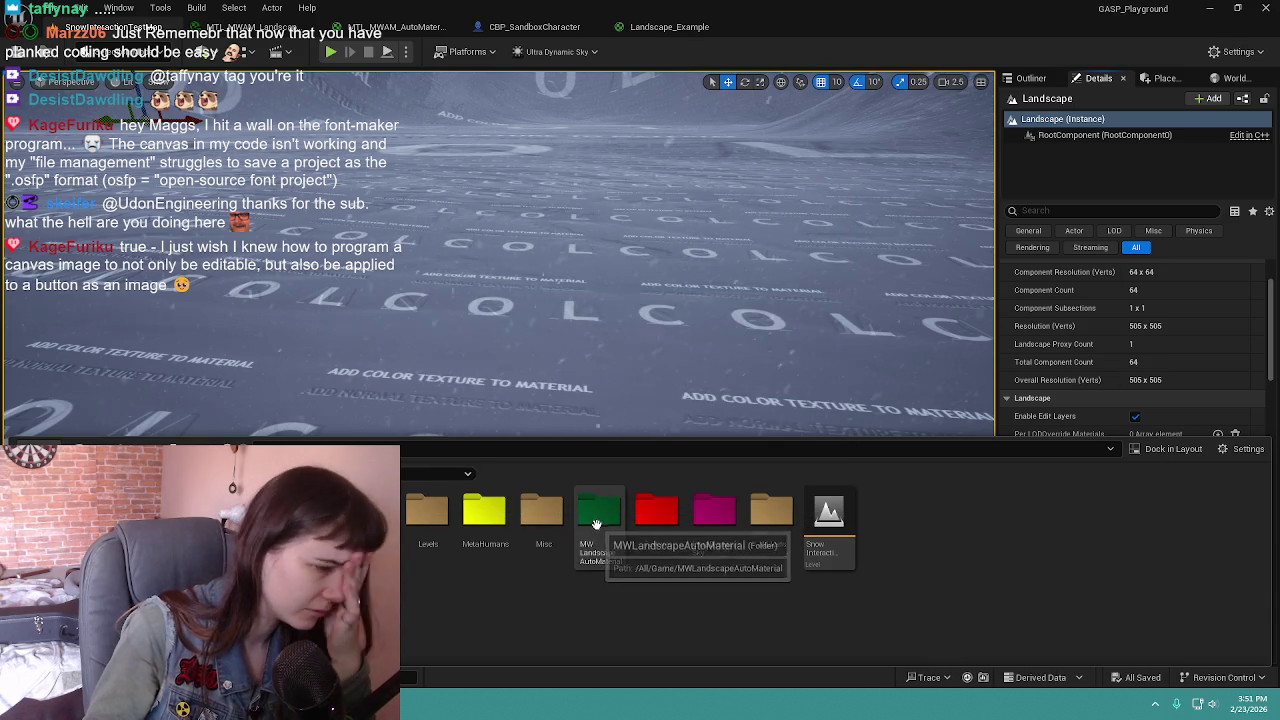
Step: Force-delete MTL_MWAM_Landscape_Plains from the AutoMaterial's Materials > Landscape folder
double_click(597, 524)
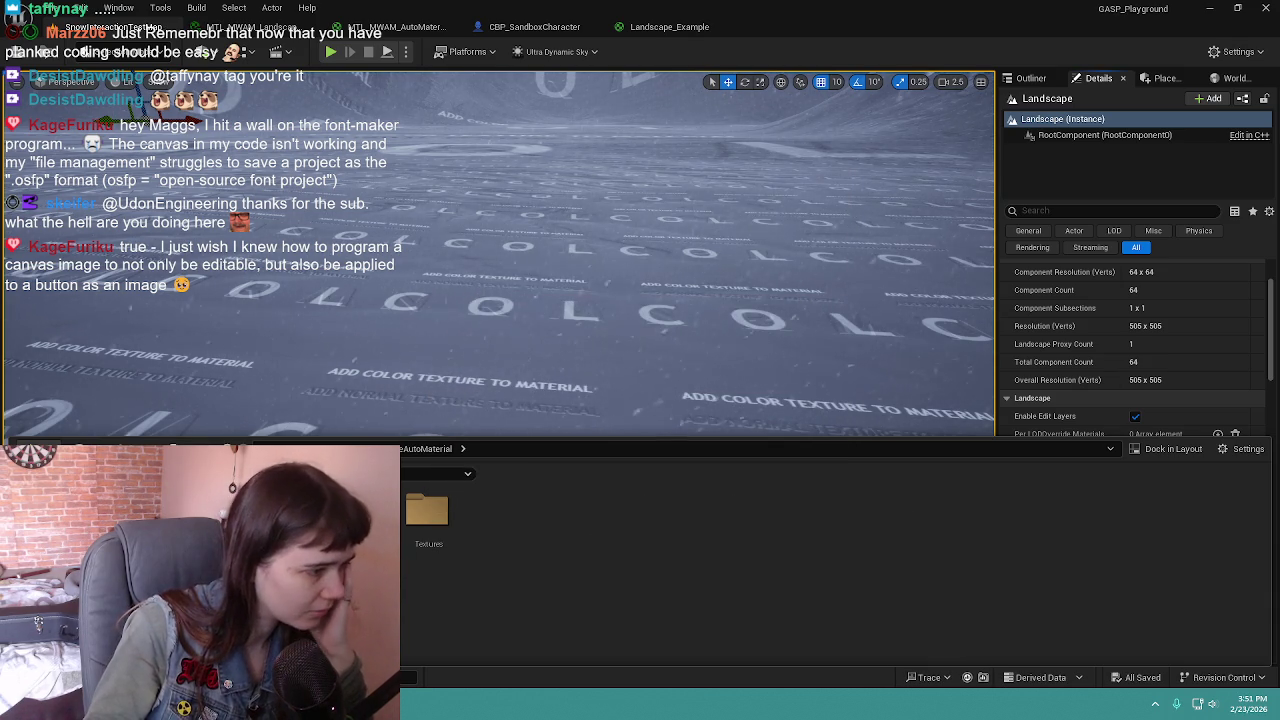
double_click(357, 510)
double_click(357, 510)
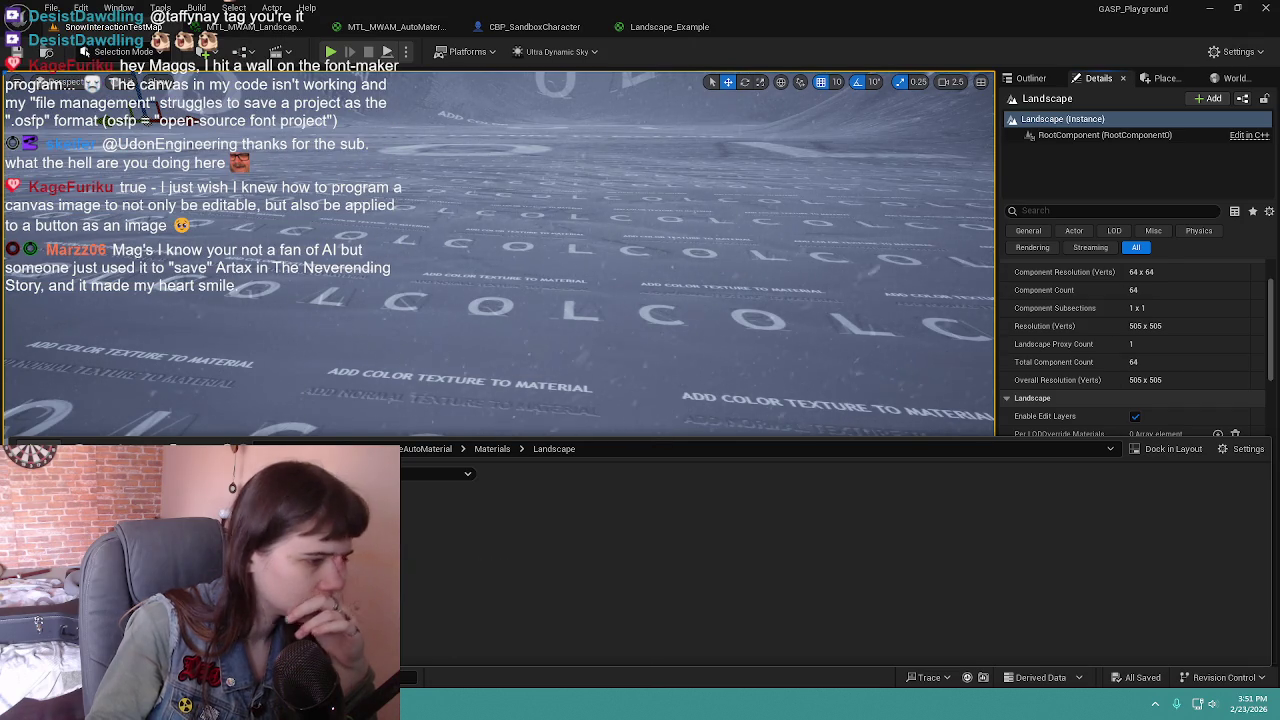
key("Delete")
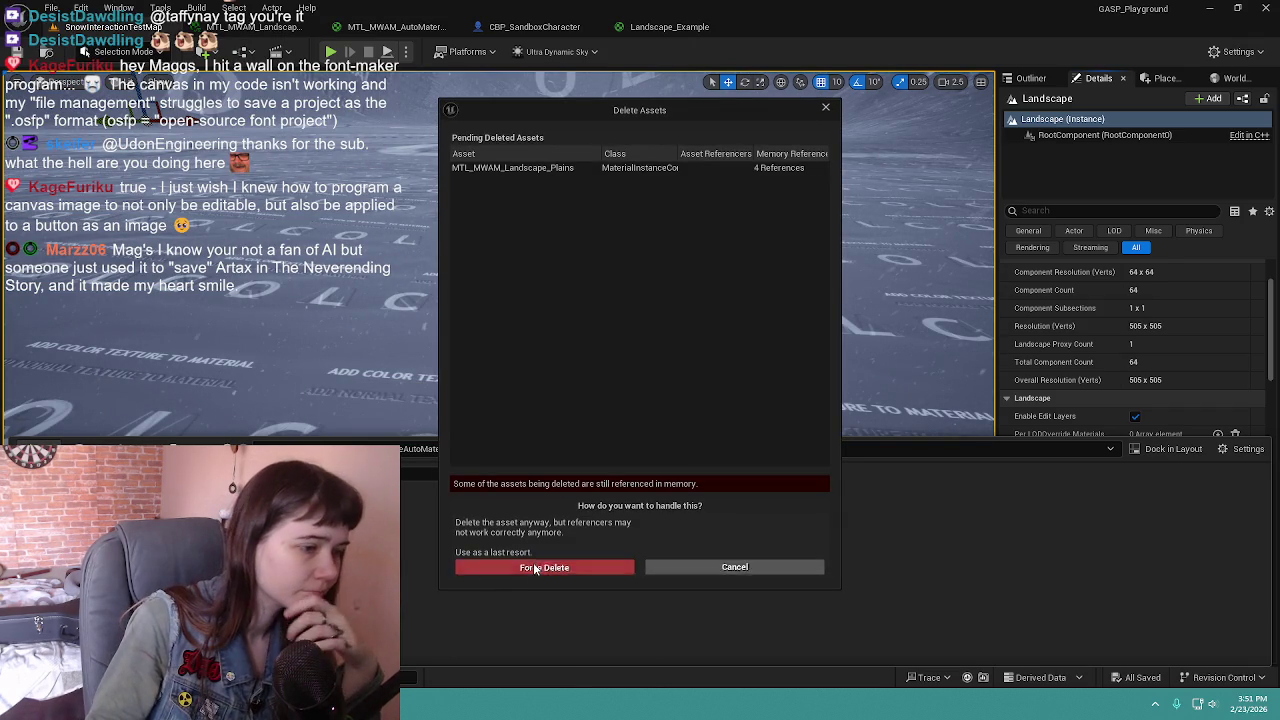
left_click(535, 567)
key("ctrl+space")
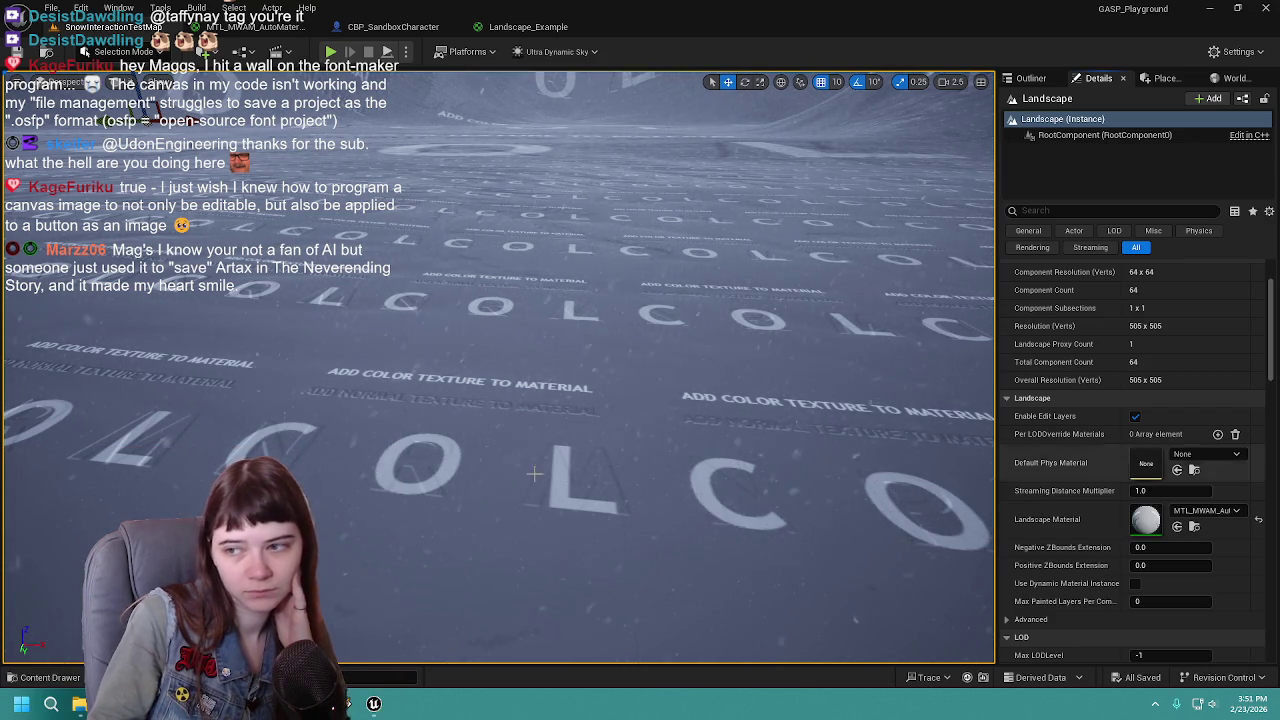
left_click(45, 678)
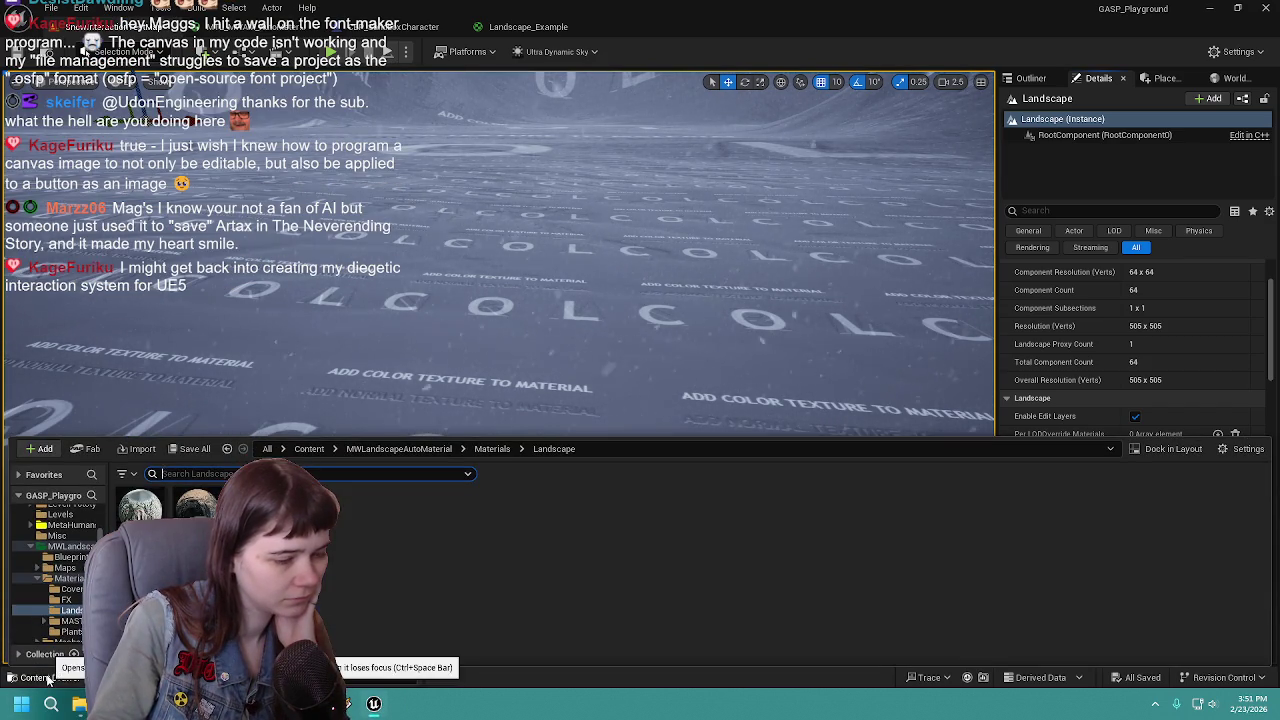
Step: Drag the MTL_MWAM snow landscape material onto the Landscape's Landscape Material slot
left_click(671, 593)
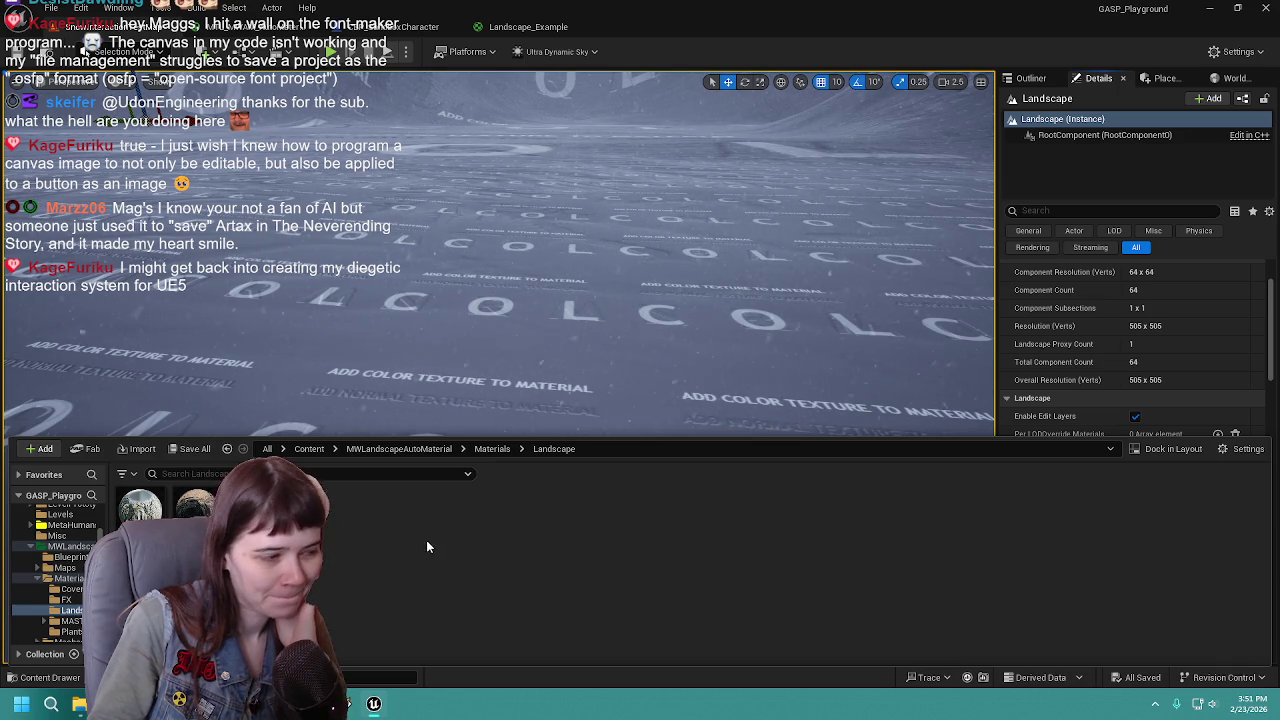
mouse_move(300, 508)
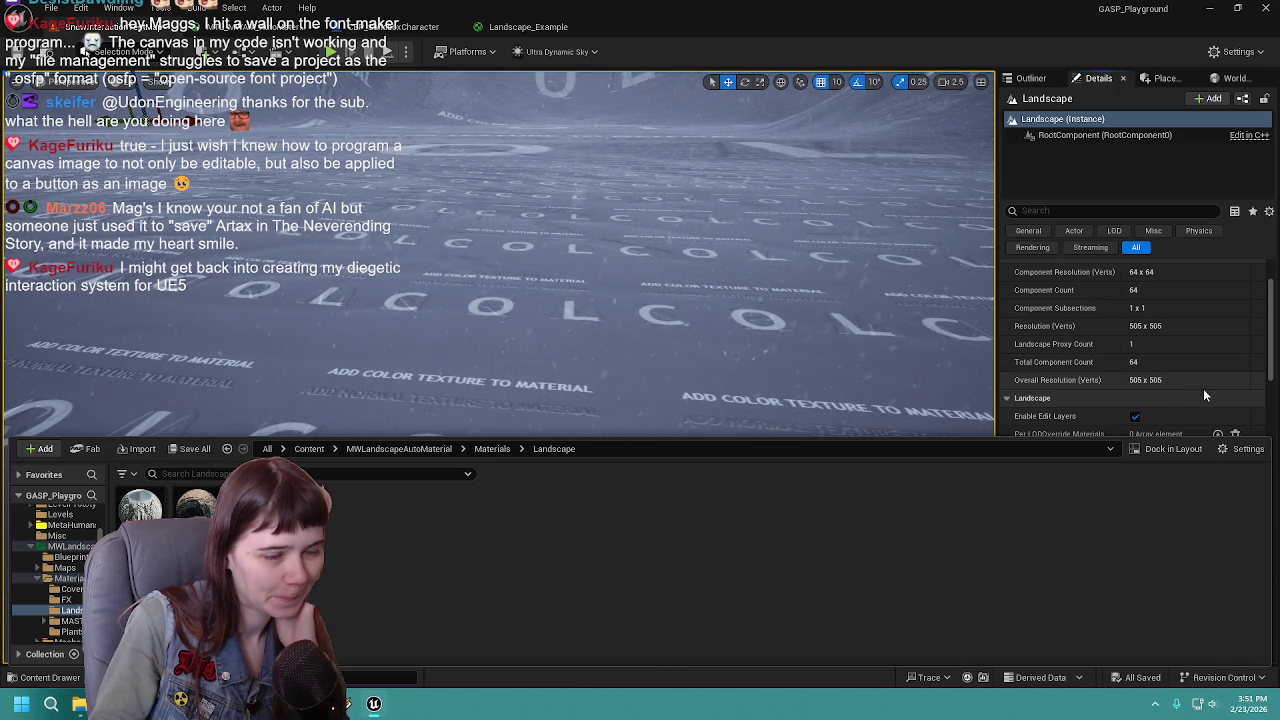
scroll(1145, 388, "down", 5)
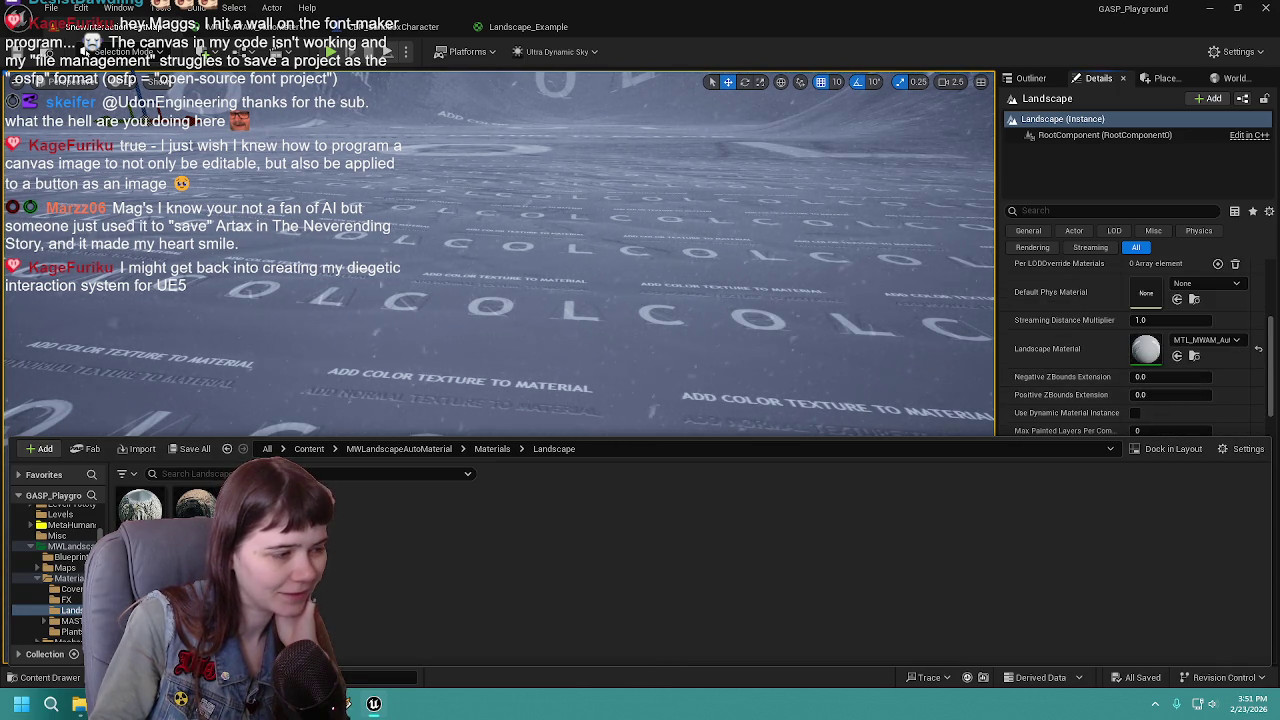
left_click_drag(1186, 340, 1186, 341)
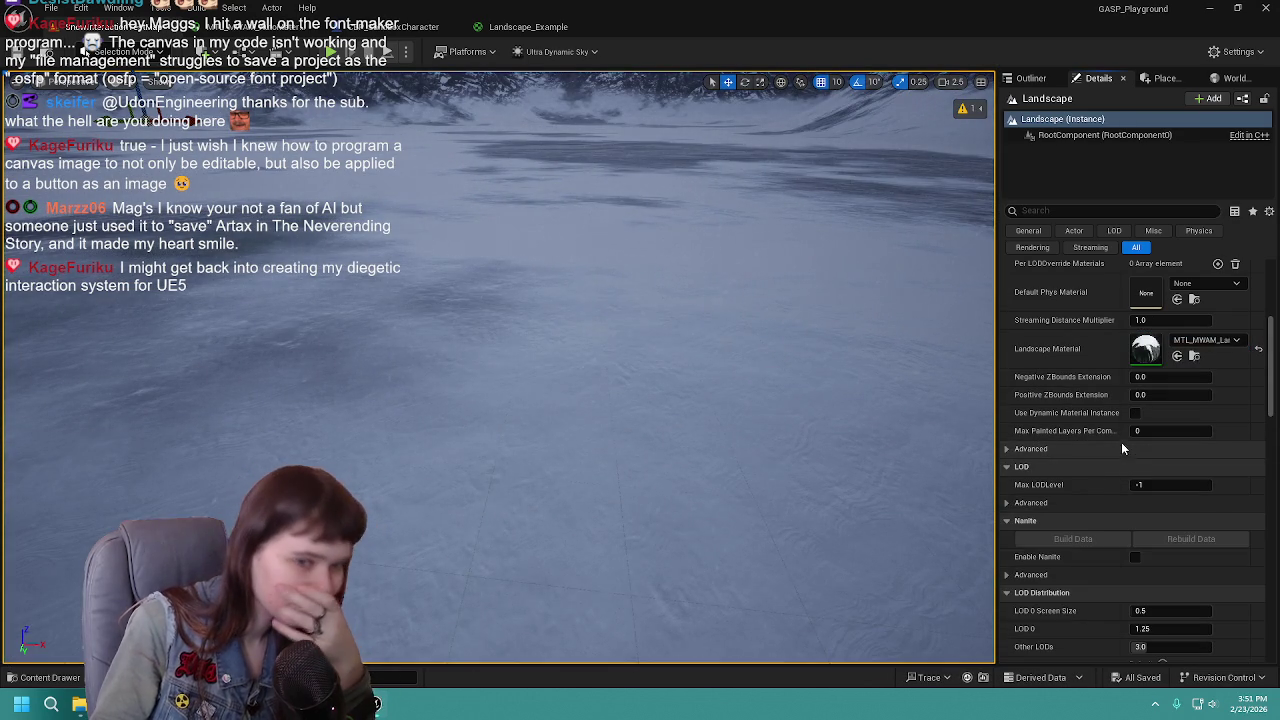
scroll(1100, 475, "up", 5)
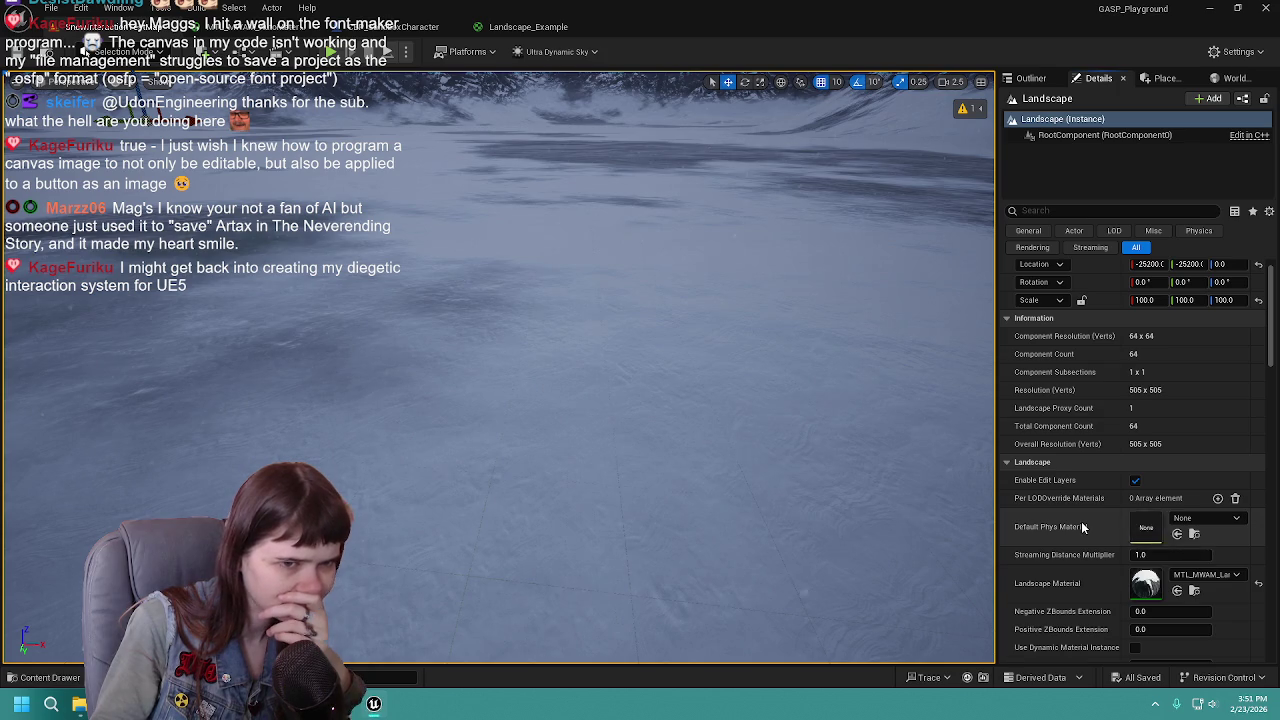
scroll(1085, 521, "down", 4)
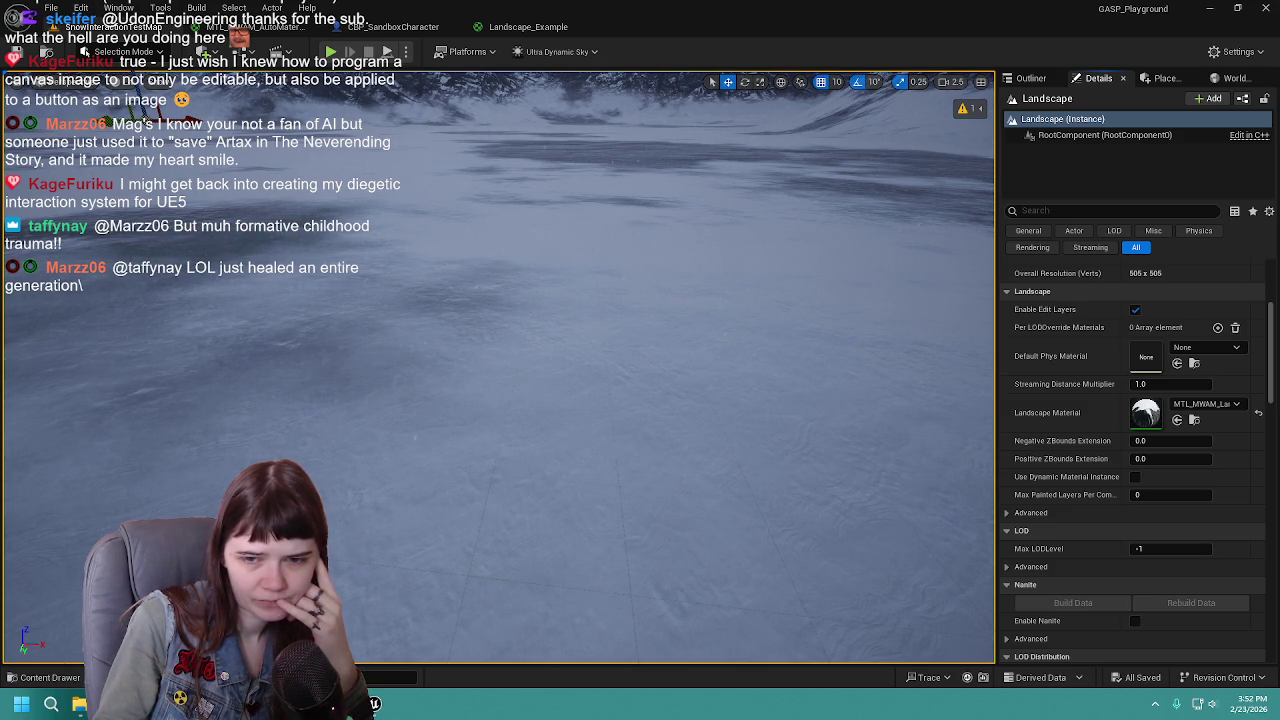
mouse_move(962, 108)
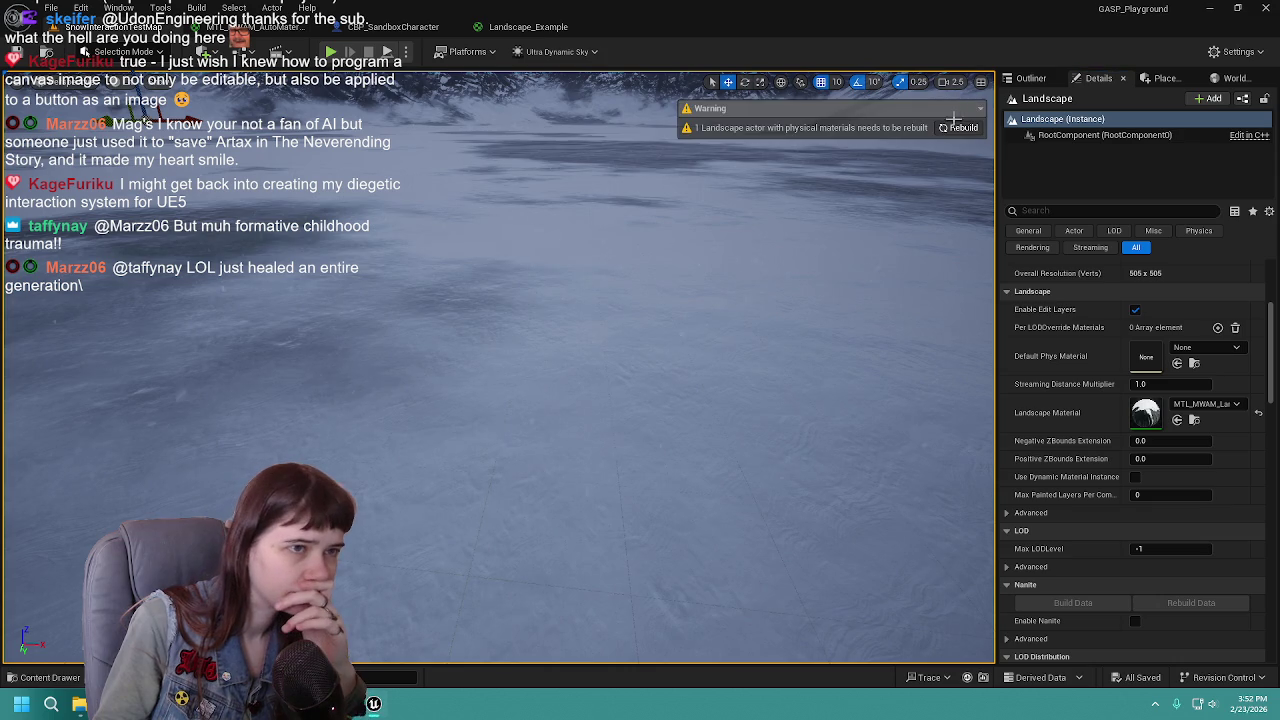
Step: Select Ultra_Dynamic_Weather and scroll its Details, collapsing the Rain Particles section
left_click(1030, 80)
left_click(1094, 177)
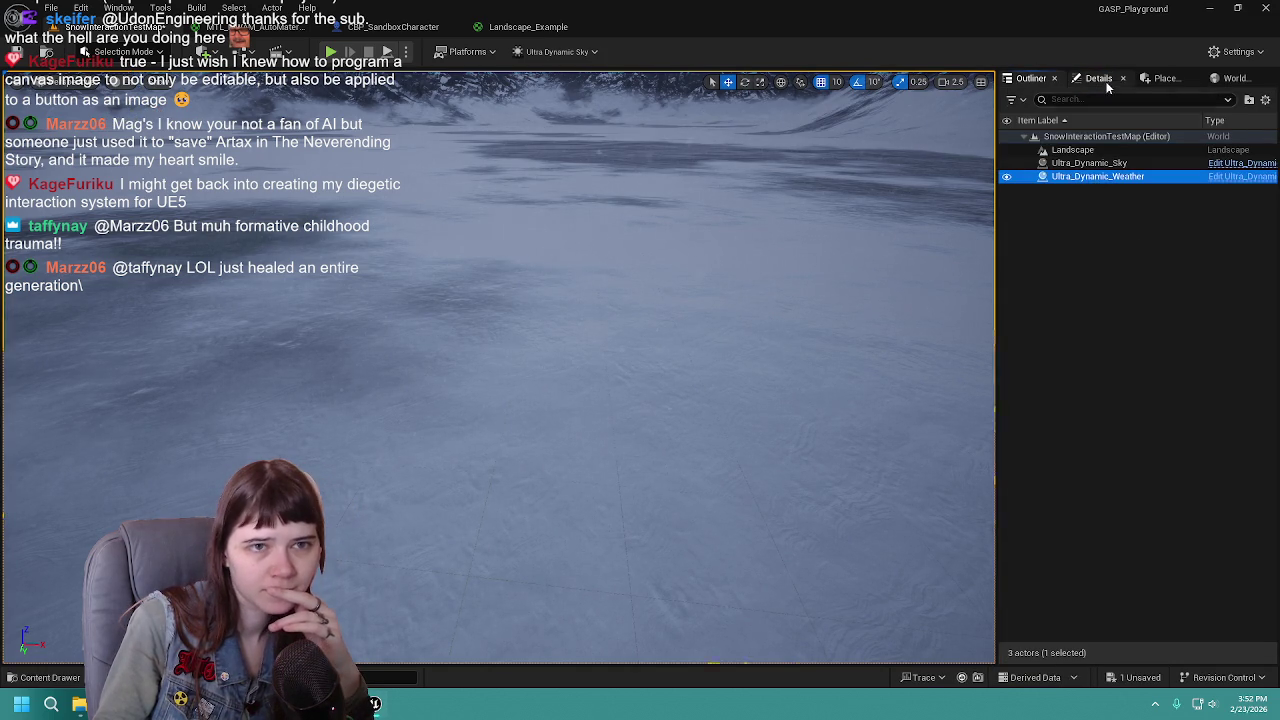
left_click(1104, 81)
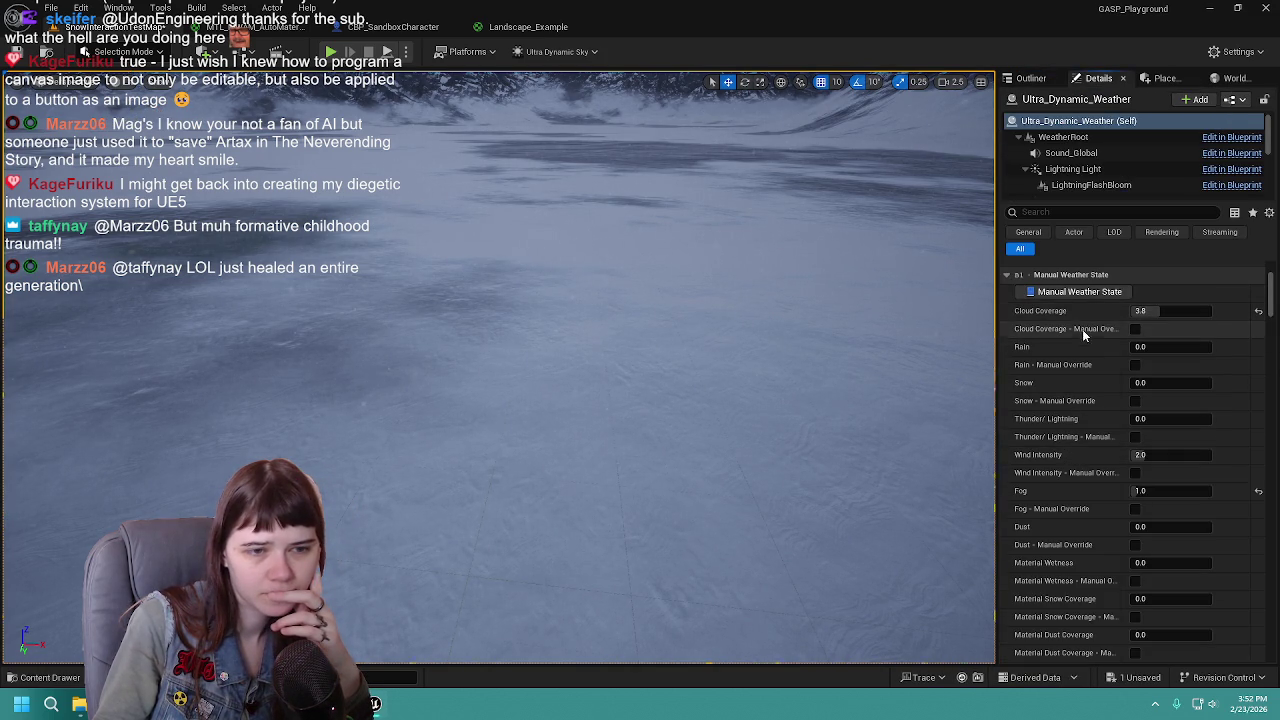
scroll(1082, 377, "down", 3)
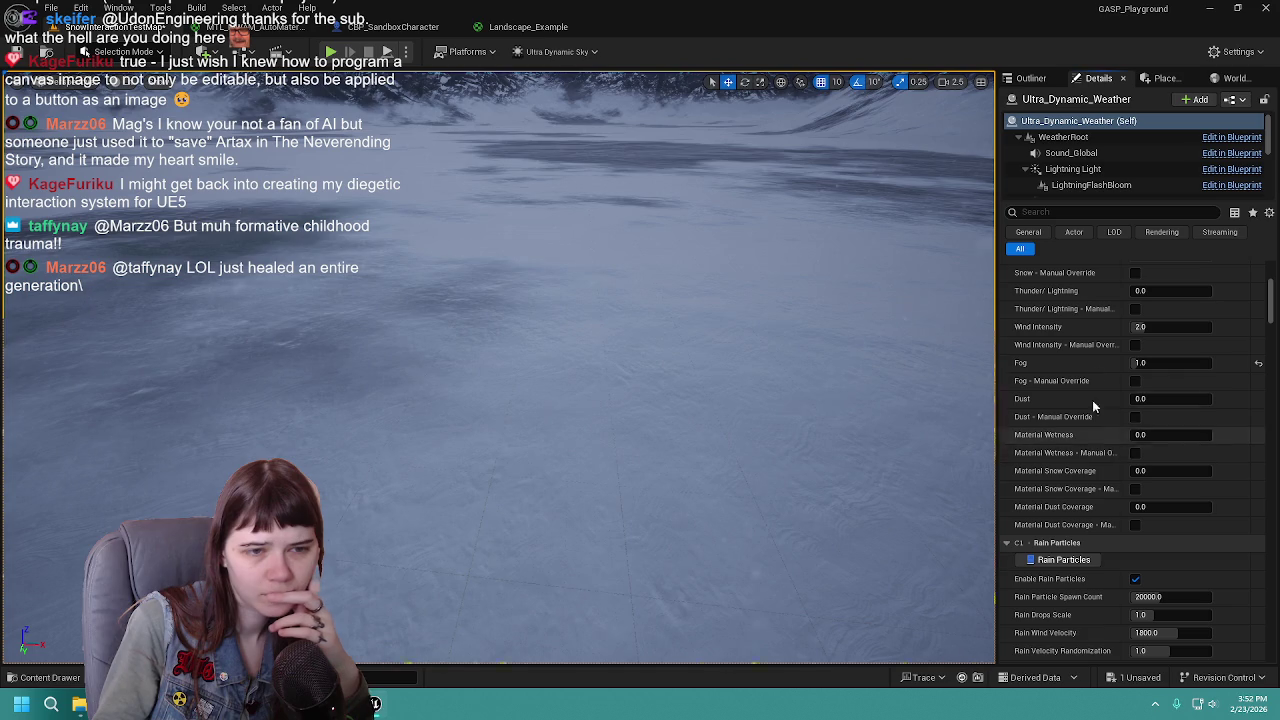
scroll(1100, 317, "up", 1)
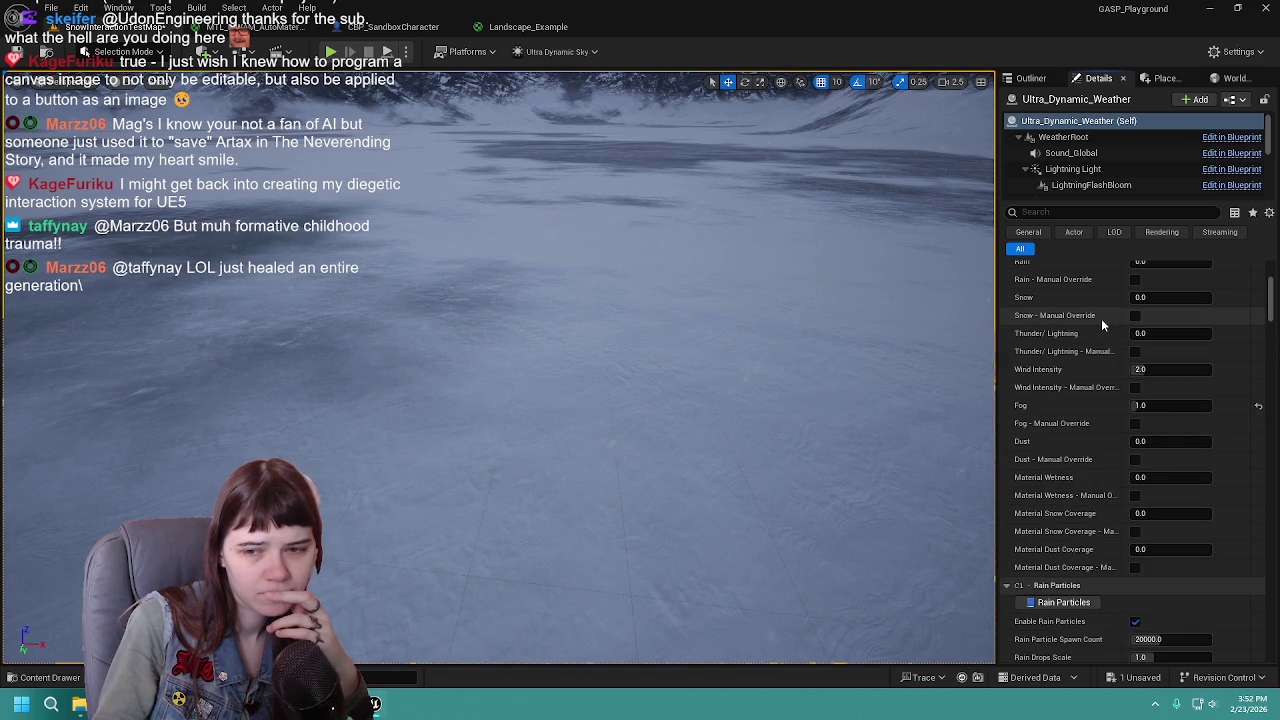
scroll(1101, 331, "down", 3)
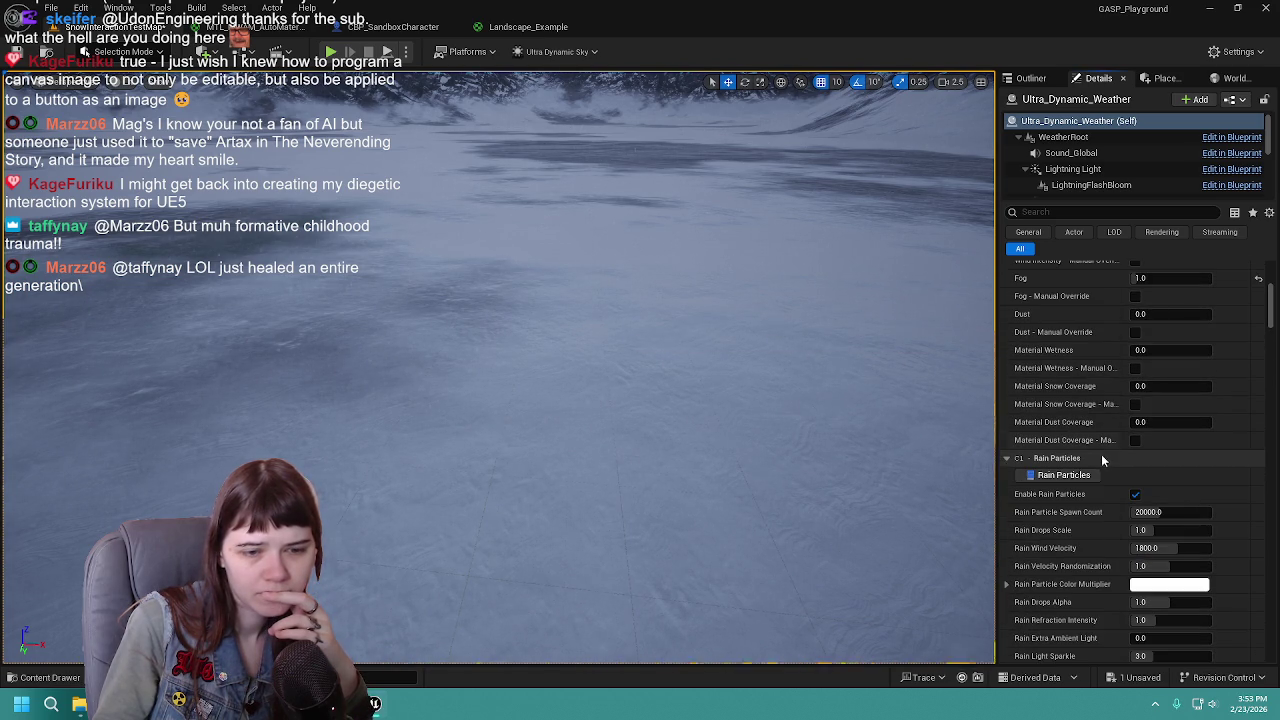
left_click(1096, 464)
scroll(1096, 470, "down", 4)
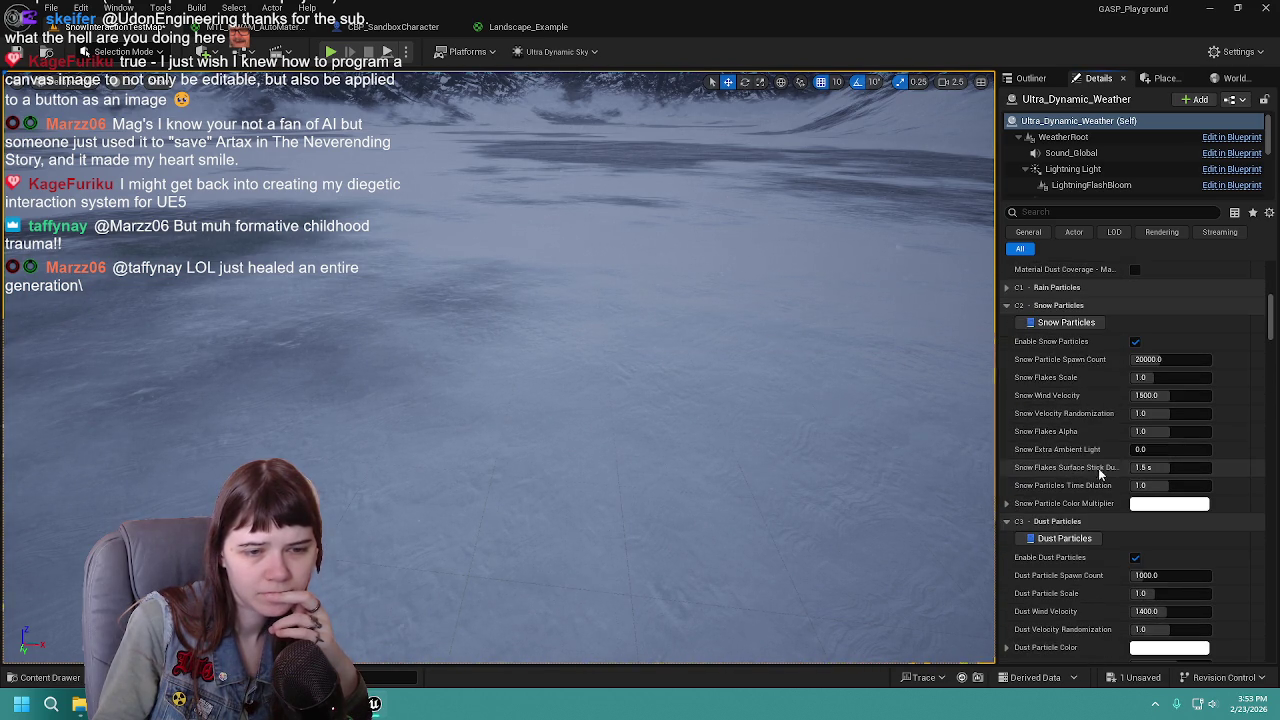
scroll(1092, 491, "down", 4)
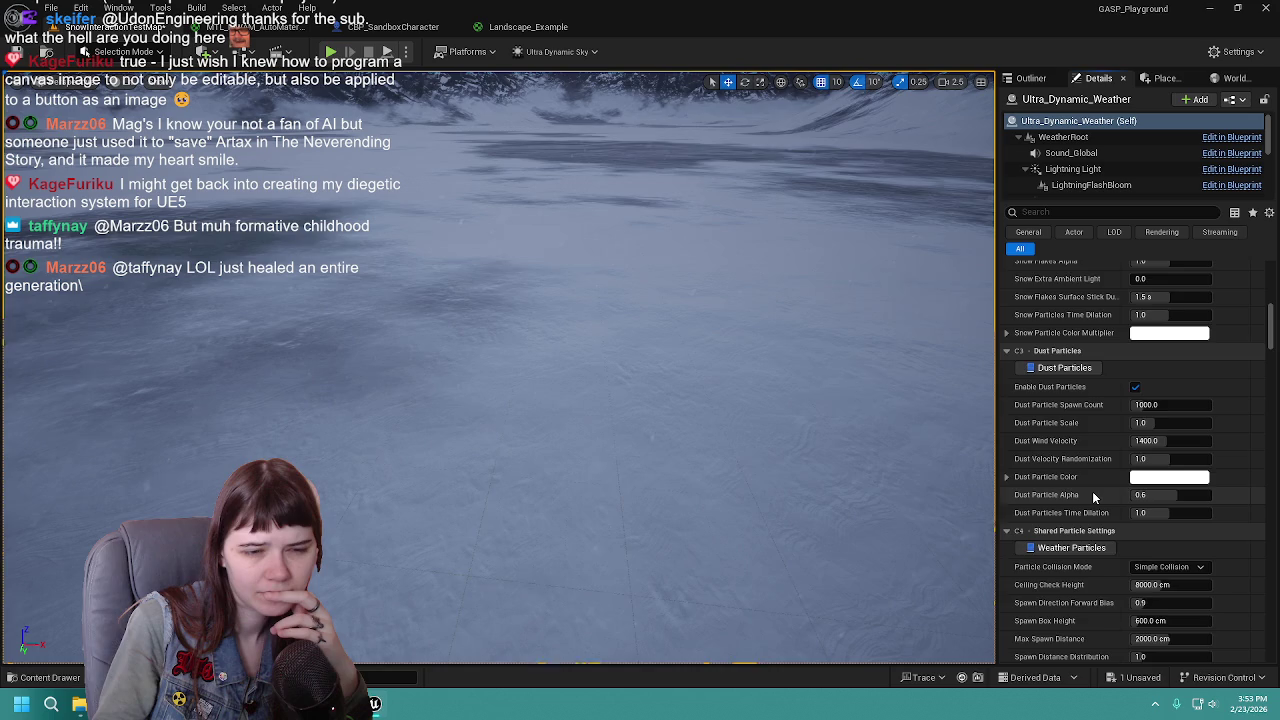
scroll(1093, 493, "down", 12)
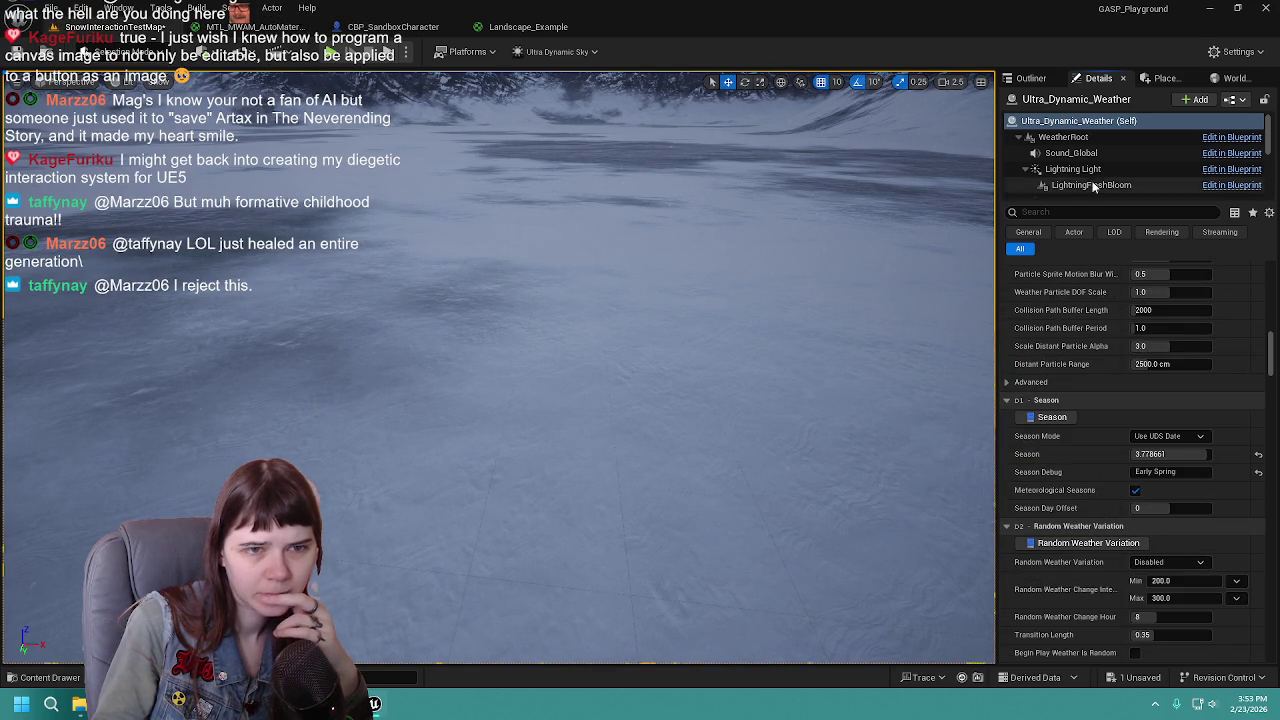
Step: Filter the weather Details by 'snow de', set Snow Depth to 28.0, and save
left_click(1106, 212)
type("sn")
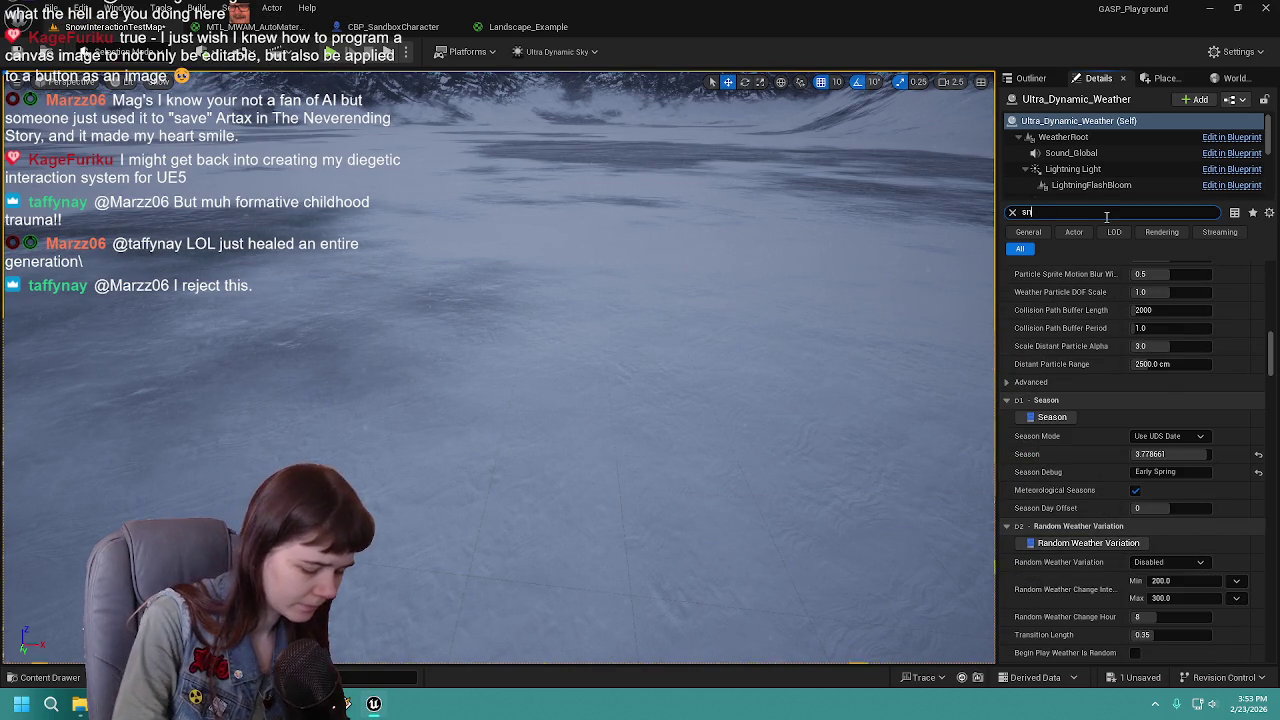
type("ow de")
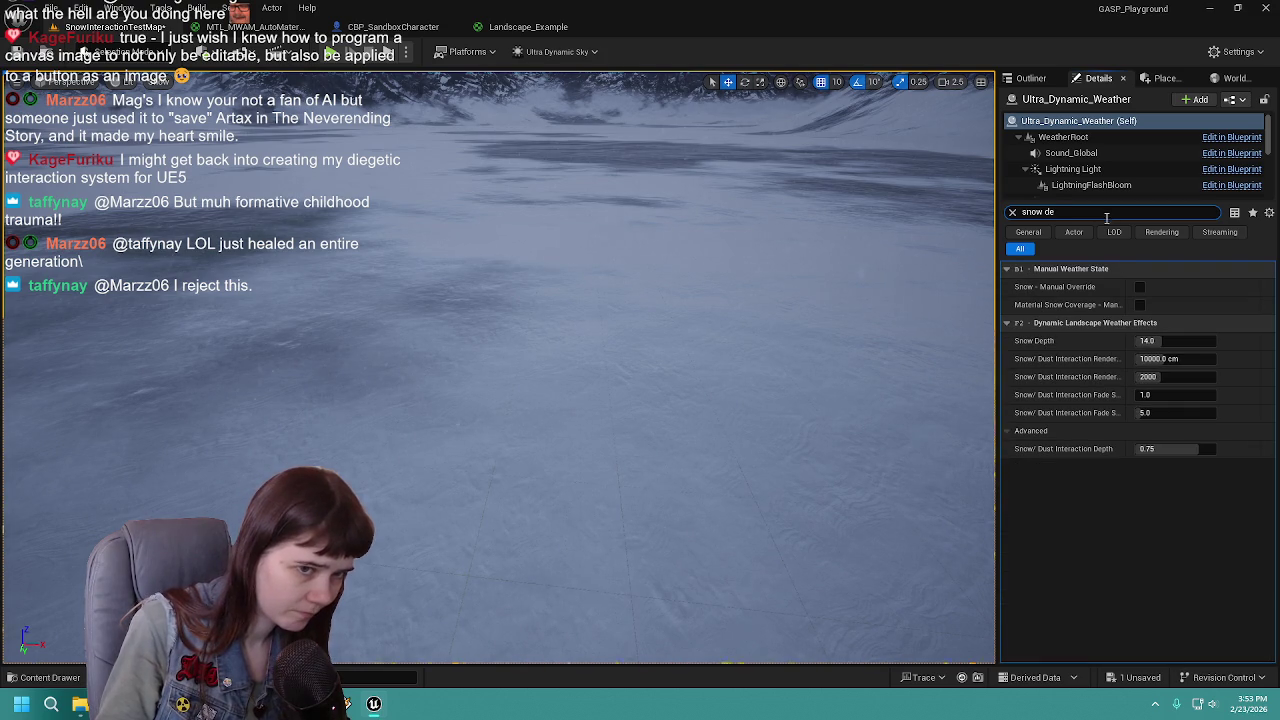
left_click(1182, 341)
type("28")
key("Return")
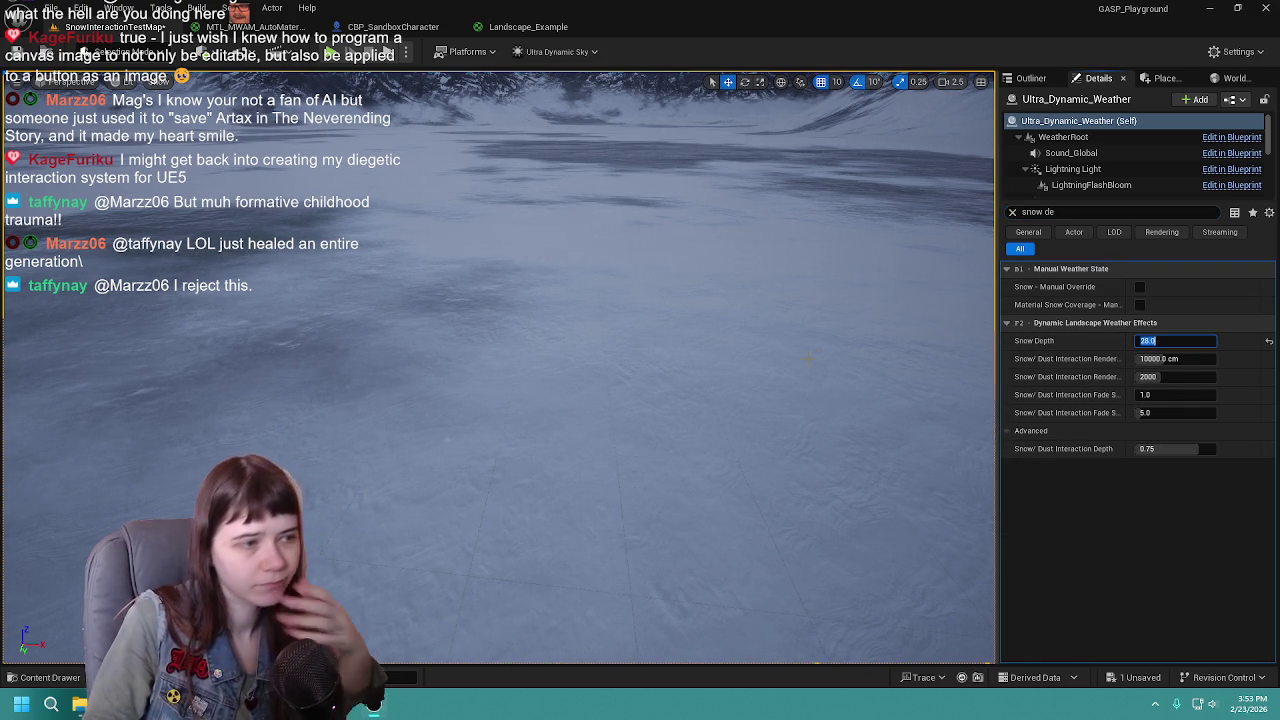
key("ctrl+s")
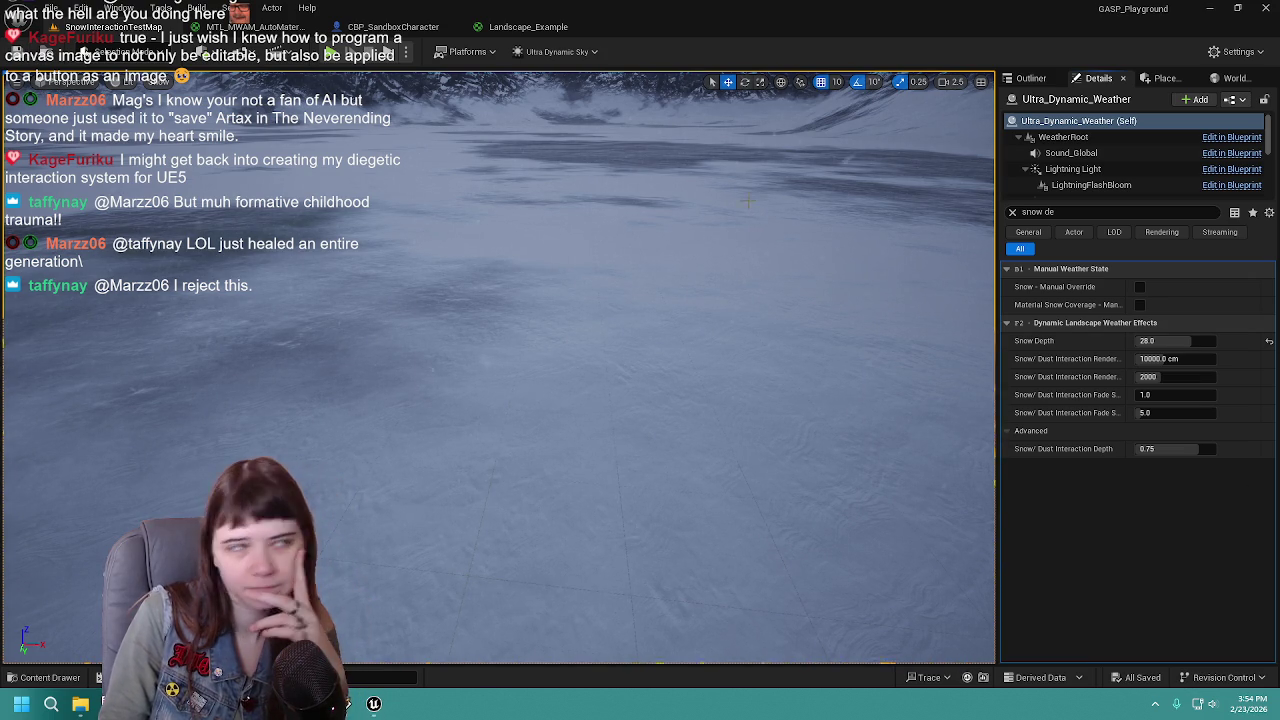
left_click(334, 52)
left_click(557, 310)
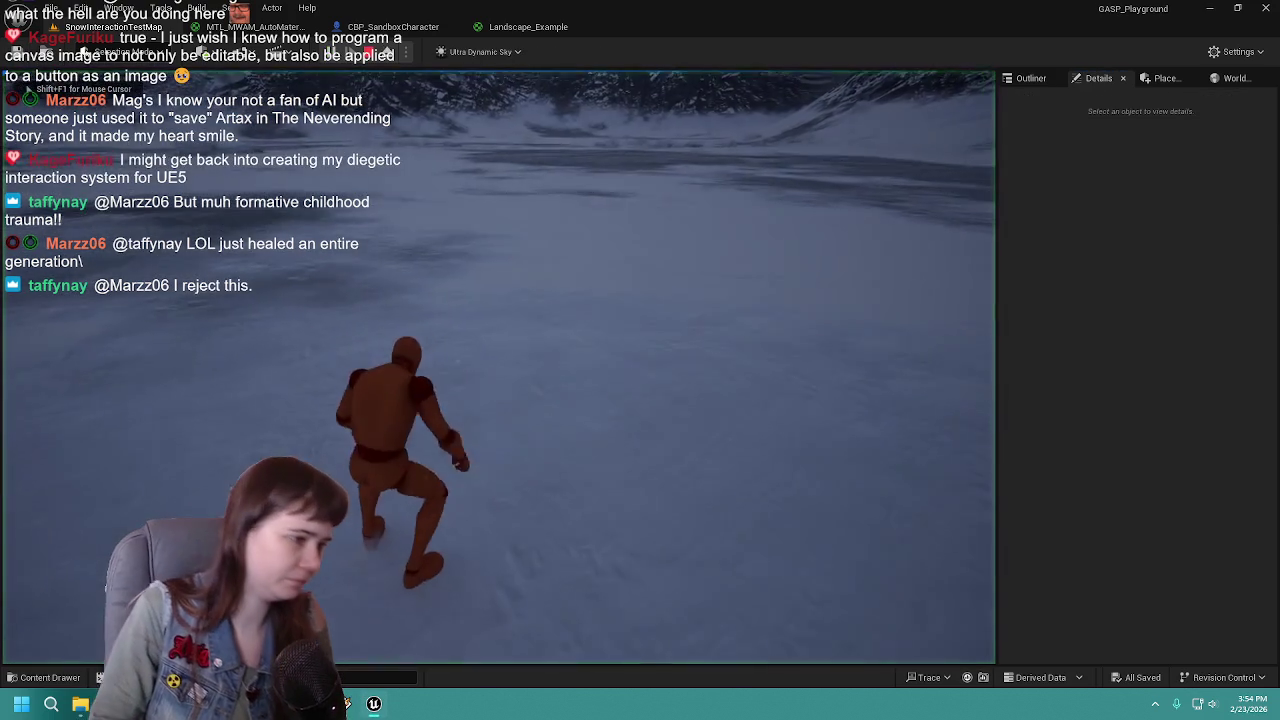
key("w")
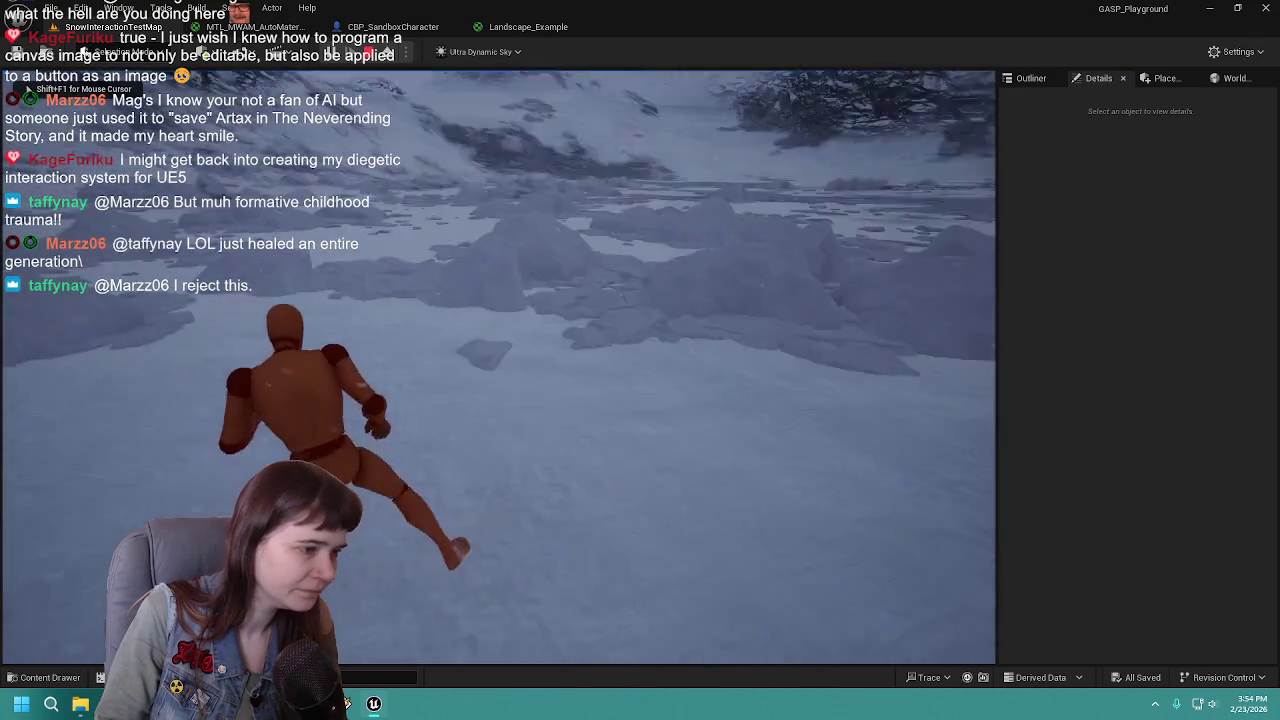
key("w")
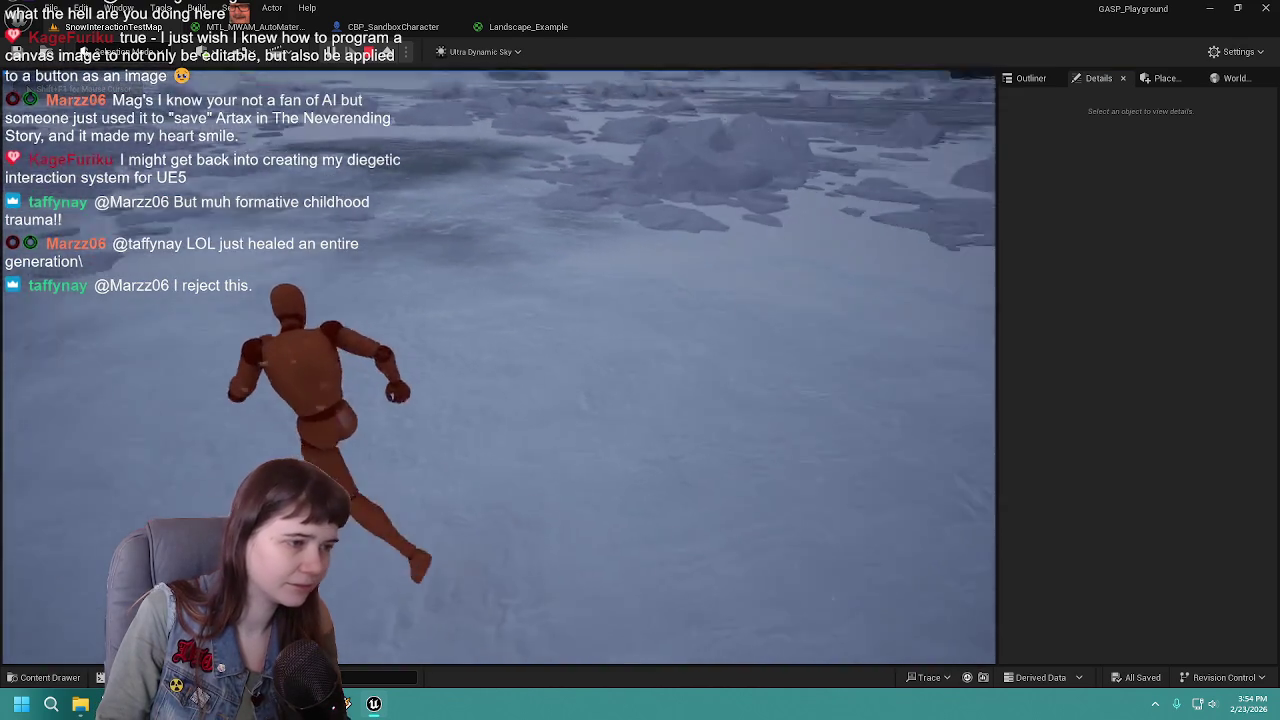
key("w")
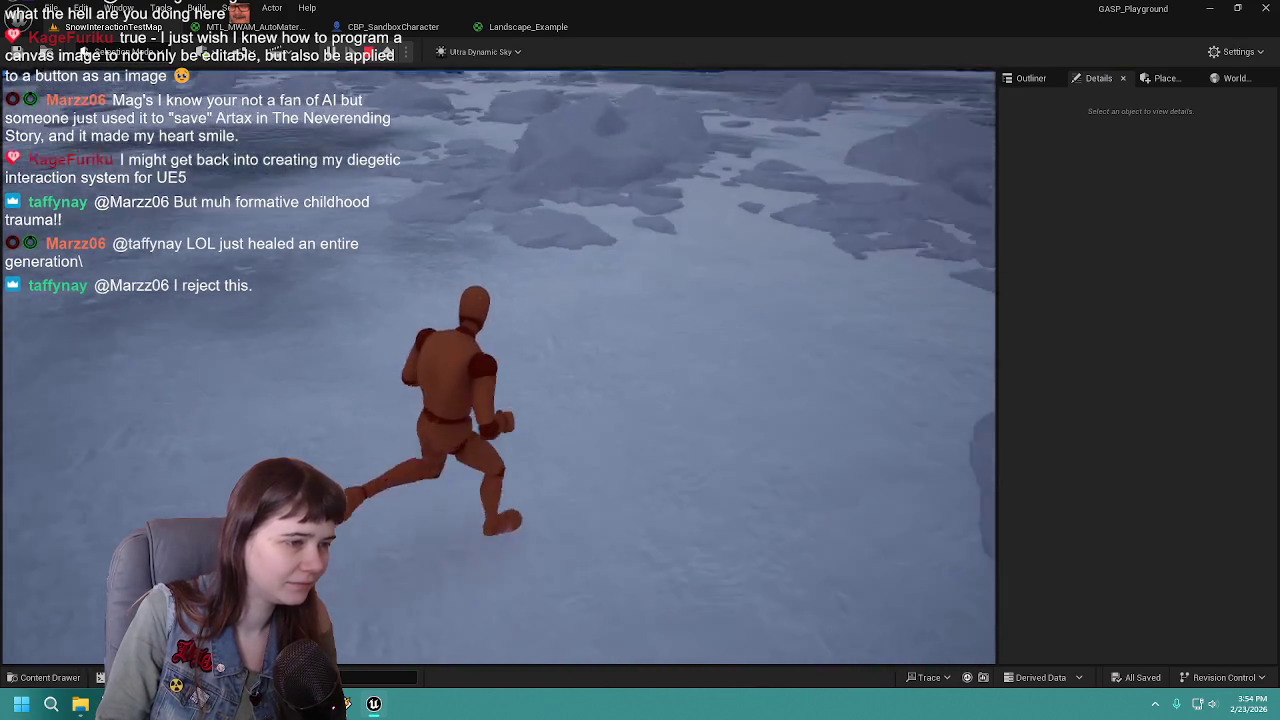
key("w")
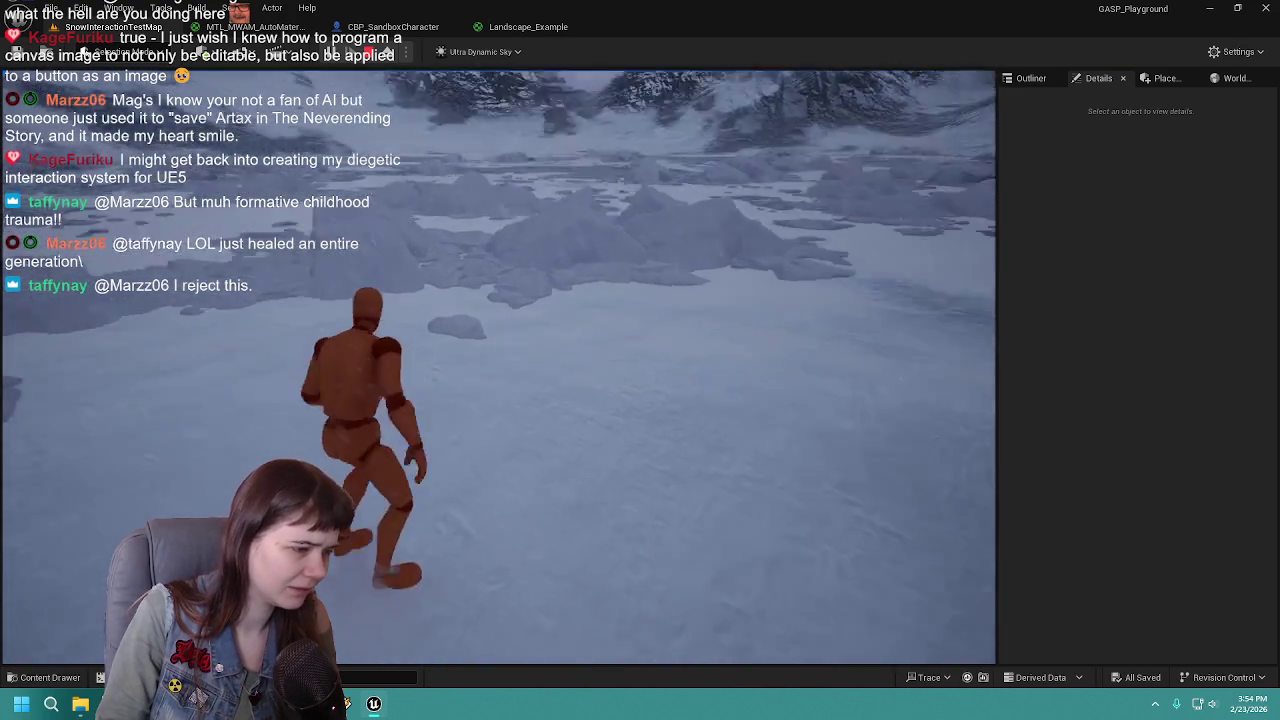
key("Escape")
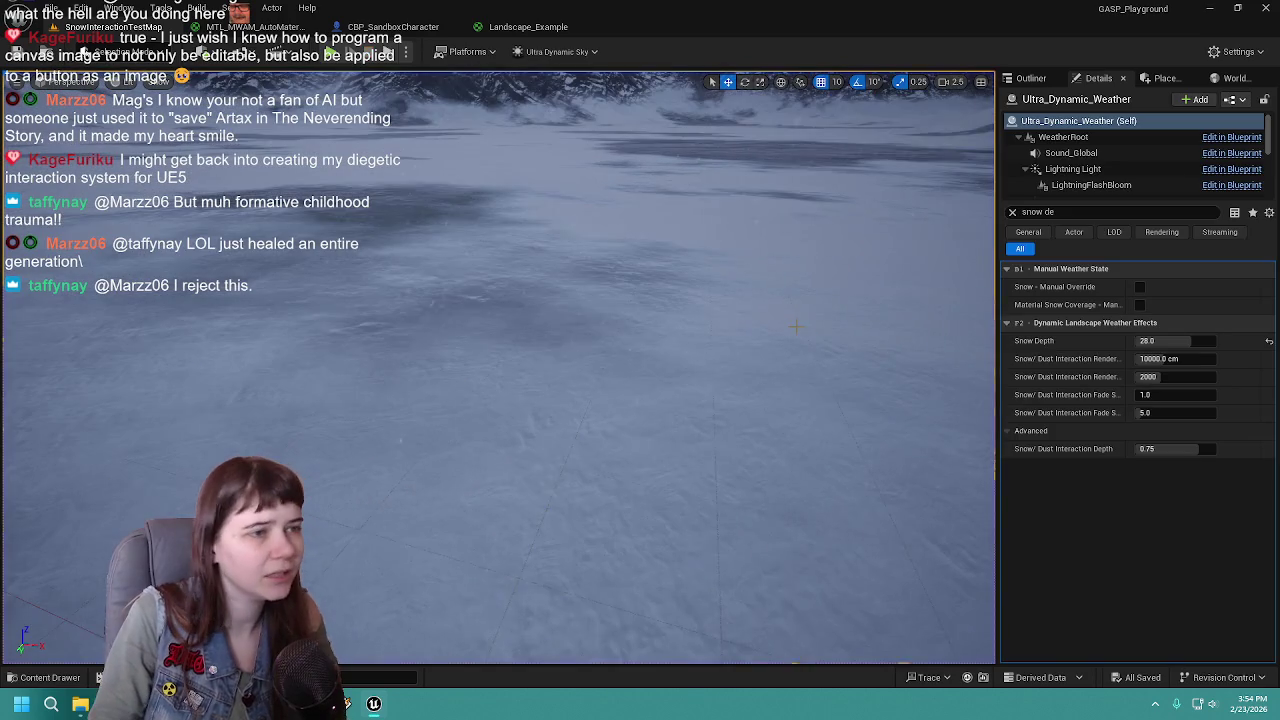
left_click(255, 27)
Step: Inspect the texture nodes and material properties in the Landscape_Example material graph
left_click(540, 27)
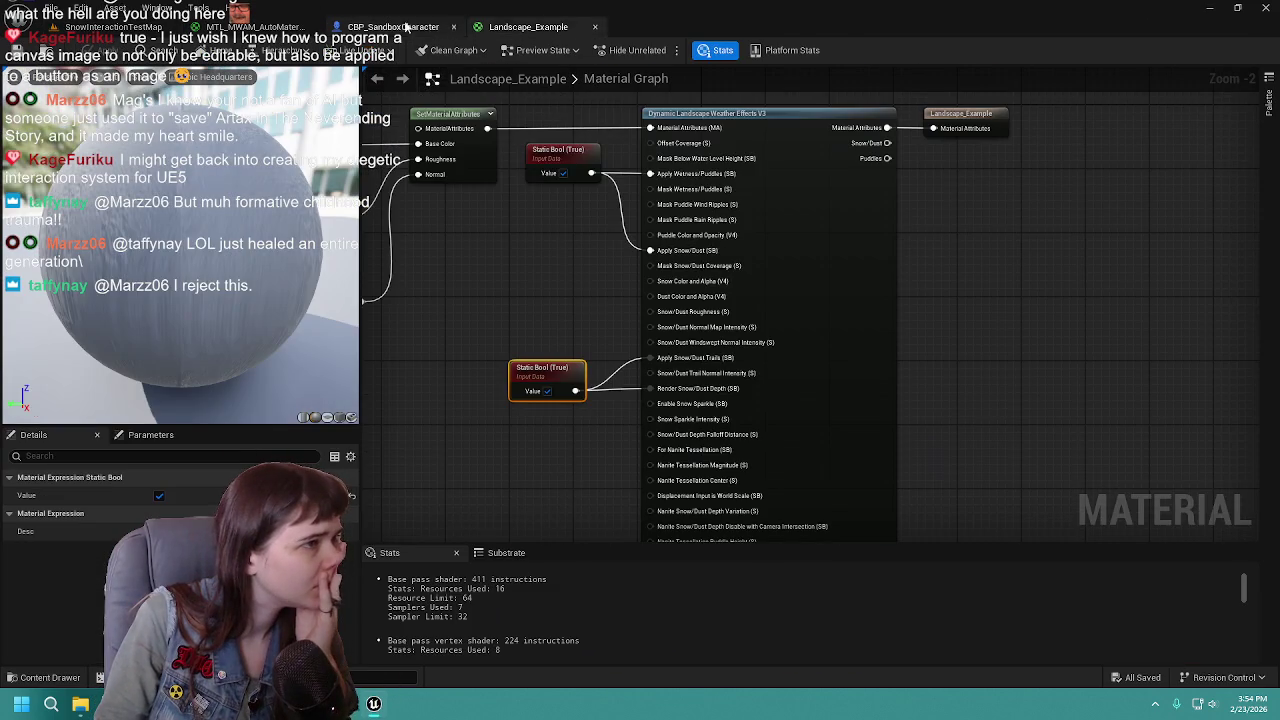
scroll(619, 242, "down", 1)
mouse_move(619, 242)
left_mouse_down()
mouse_move(981, 250)
mouse_move(628, 246)
left_mouse_up()
left_click(473, 122)
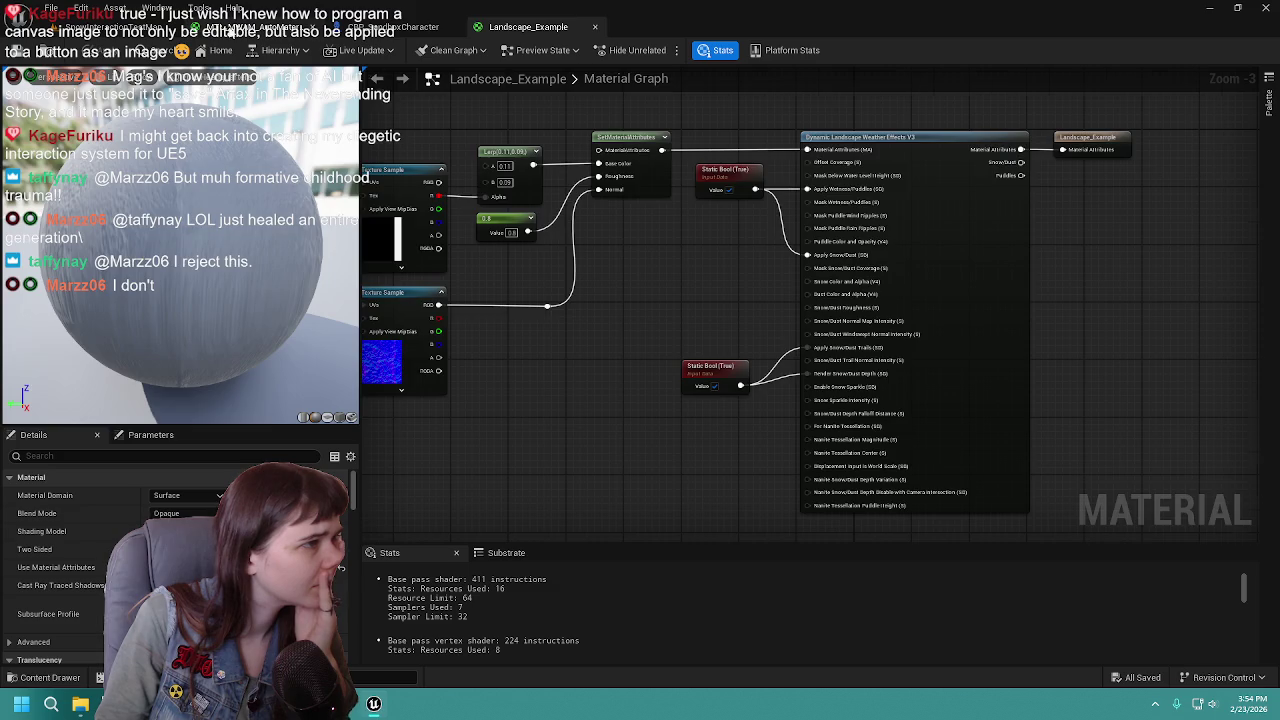
left_click(250, 27)
Step: Back in the level, clear the snow filter and show the Landscape actor's Details
left_click(110, 27)
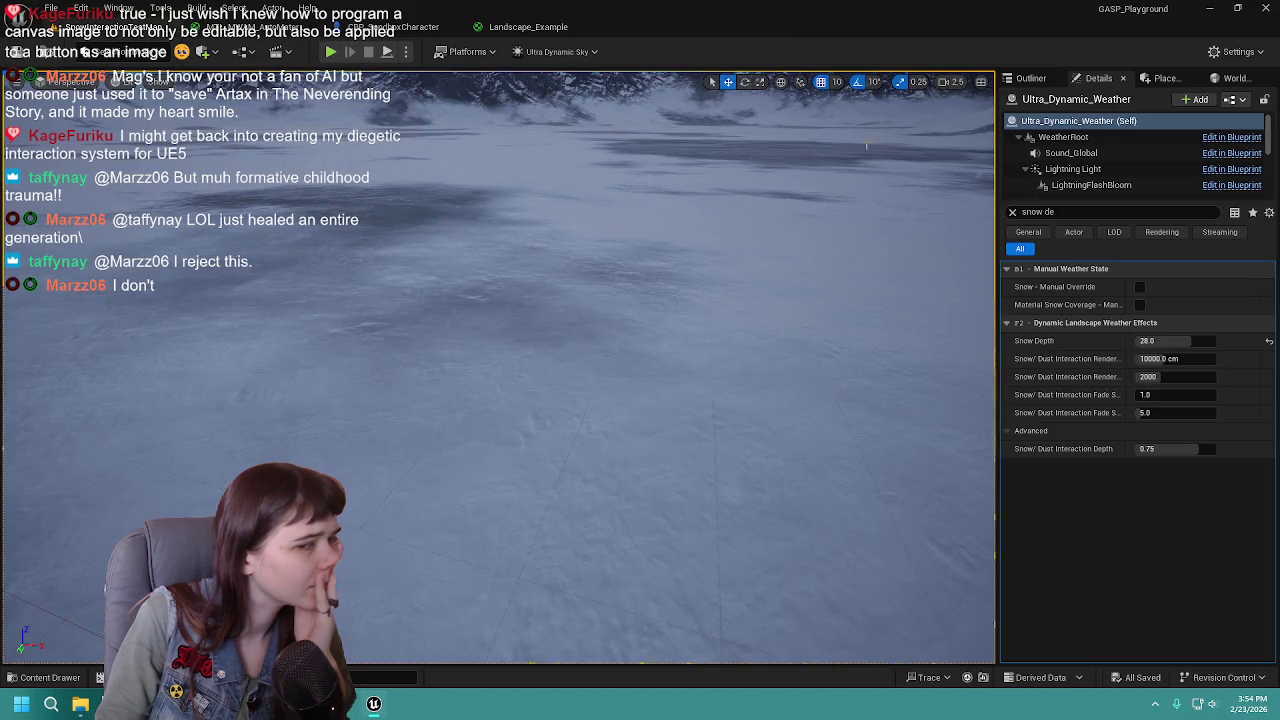
left_click(1012, 212)
left_click(1030, 78)
left_click(1094, 178)
left_click(1086, 151)
left_click(1098, 78)
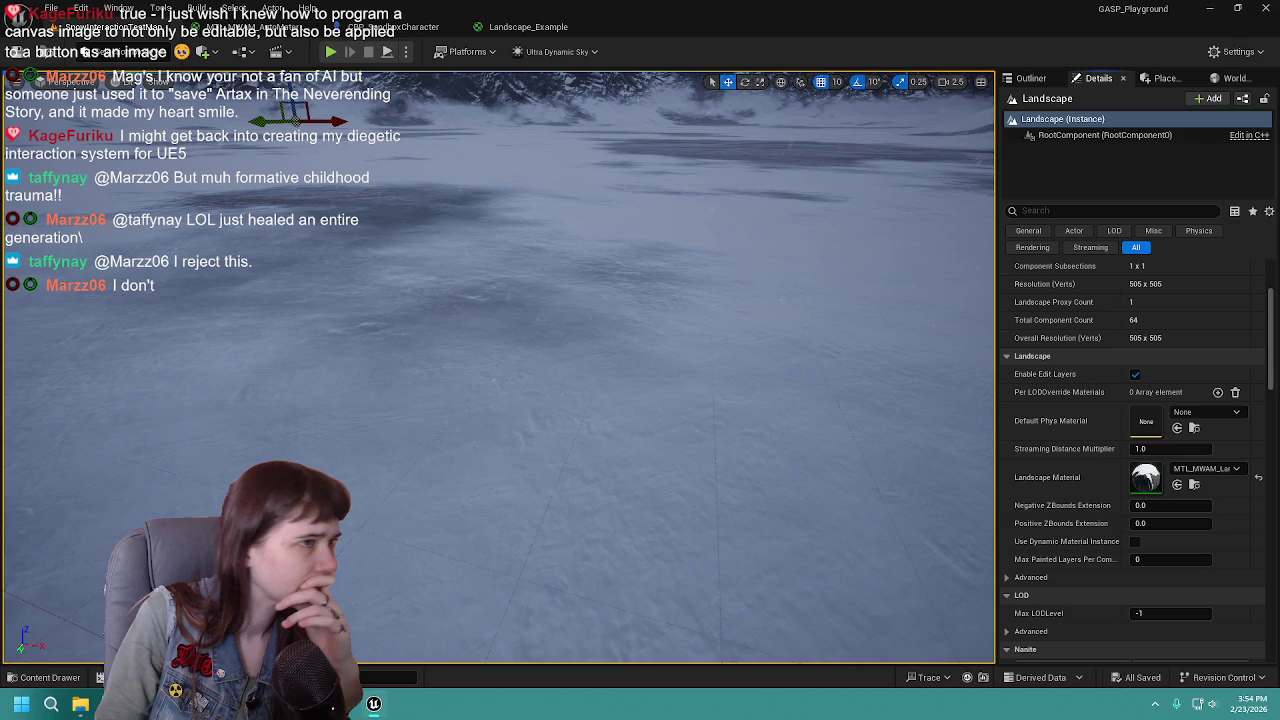
Step: Assign Landscape_Example from UltraDynamicSky > Maps > DemoMaterials as the Landscape Material
key("ctrl+space")
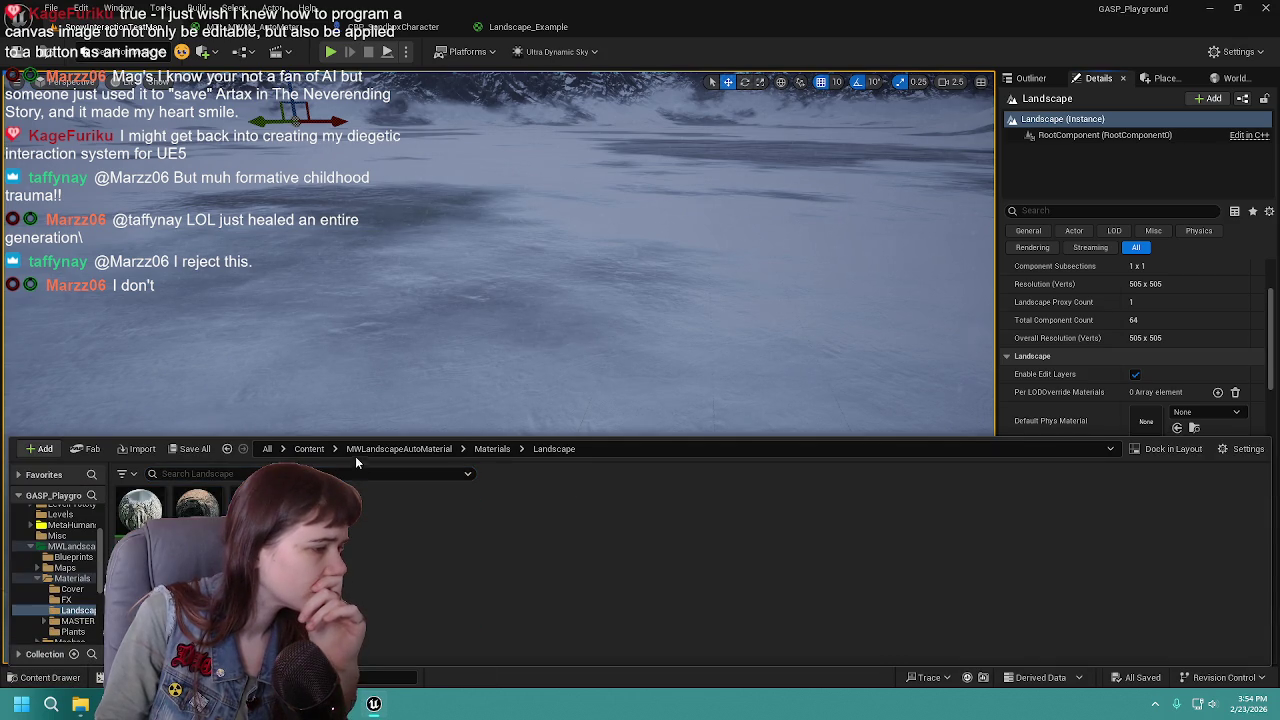
left_click(309, 448)
left_click_drag(561, 321, 543, 354)
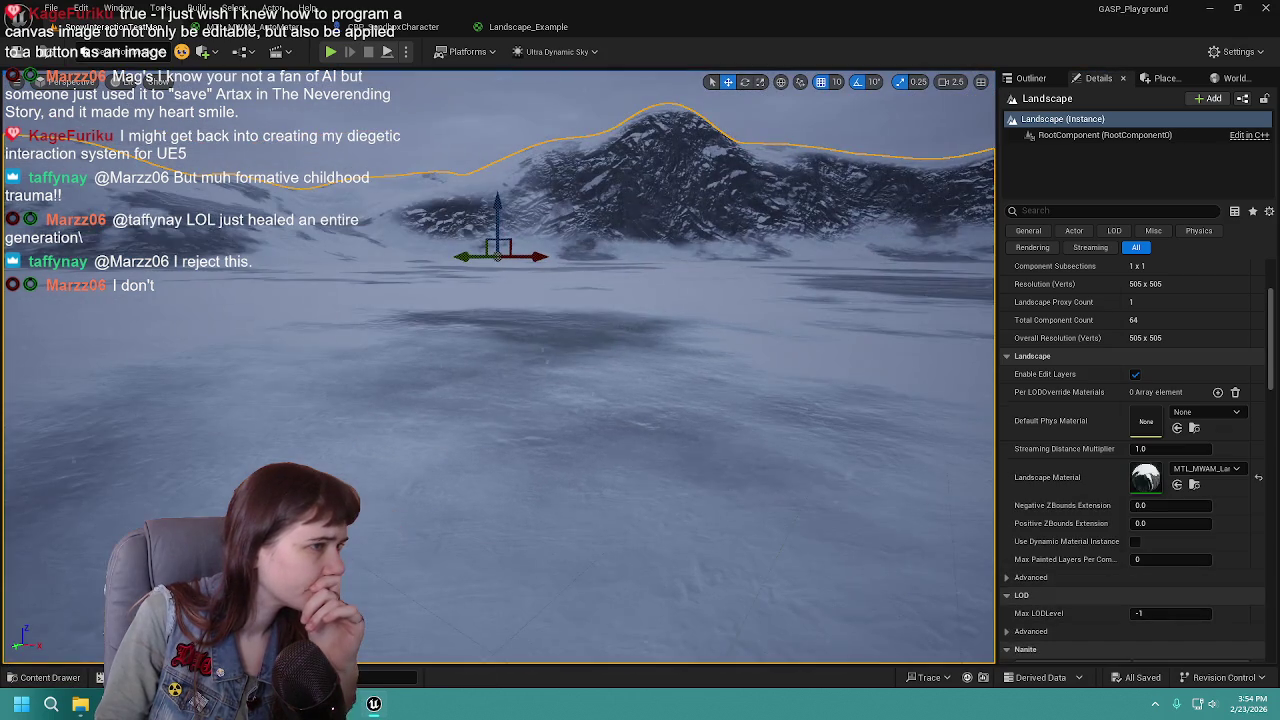
key("ctrl+space")
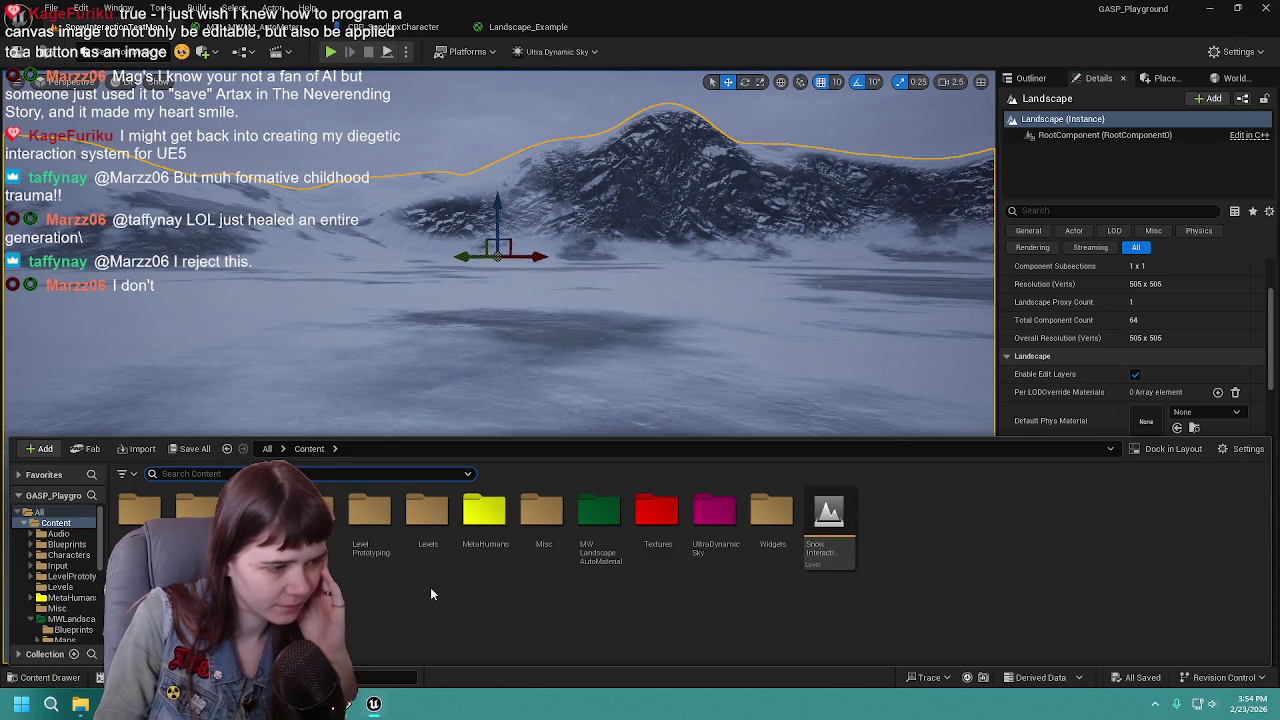
double_click(714, 512)
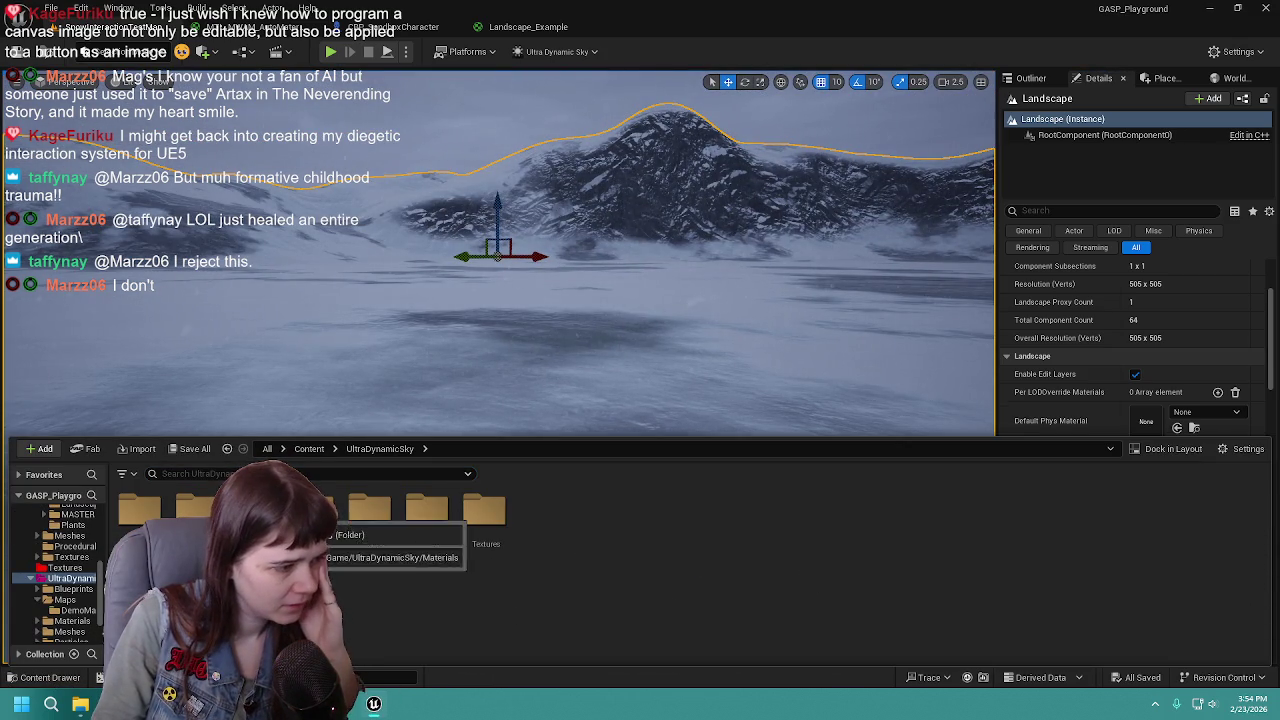
double_click(254, 512)
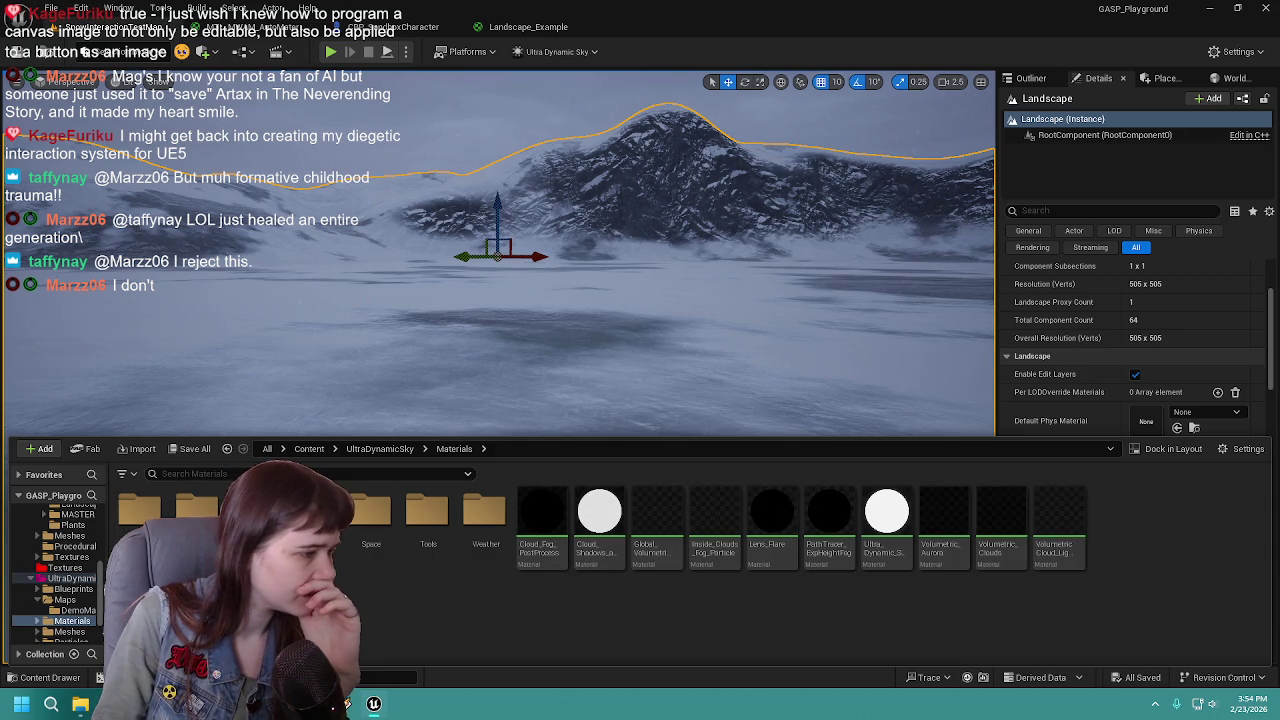
left_click(379, 449)
double_click(197, 512)
double_click(140, 512)
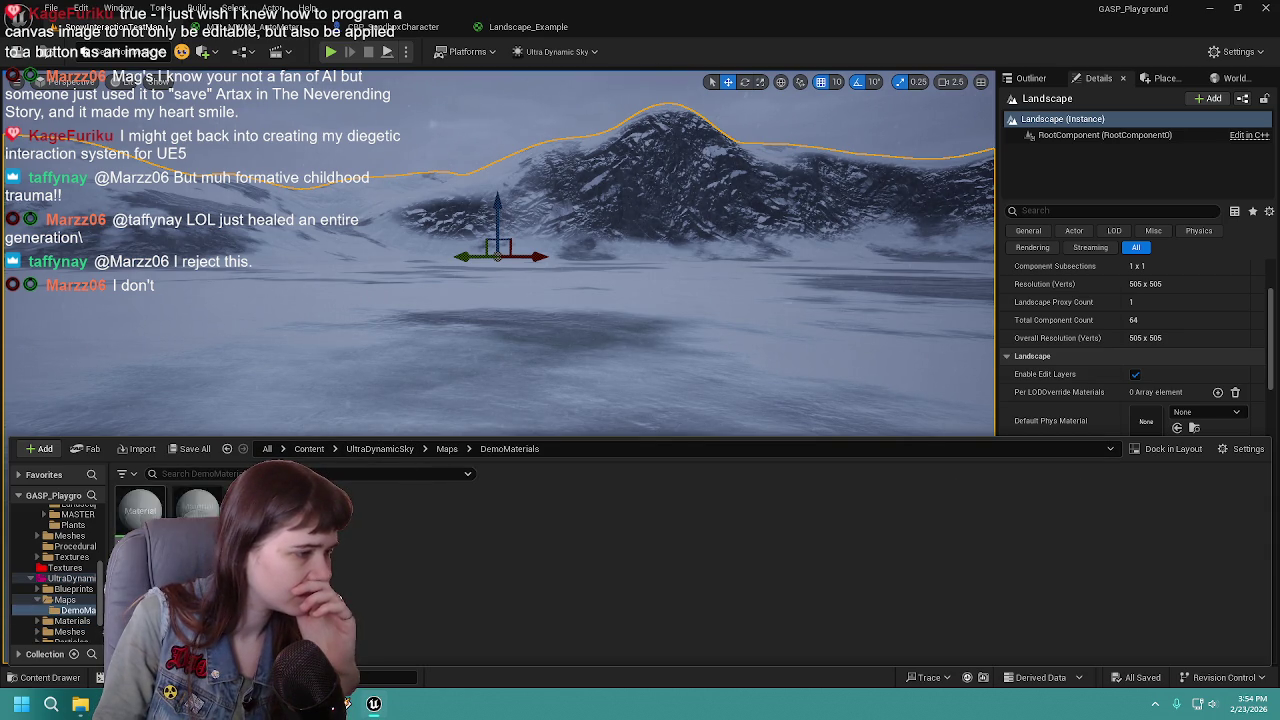
mouse_move(140, 512)
left_mouse_down()
mouse_move(490, 440)
mouse_move(1197, 384)
left_mouse_up()
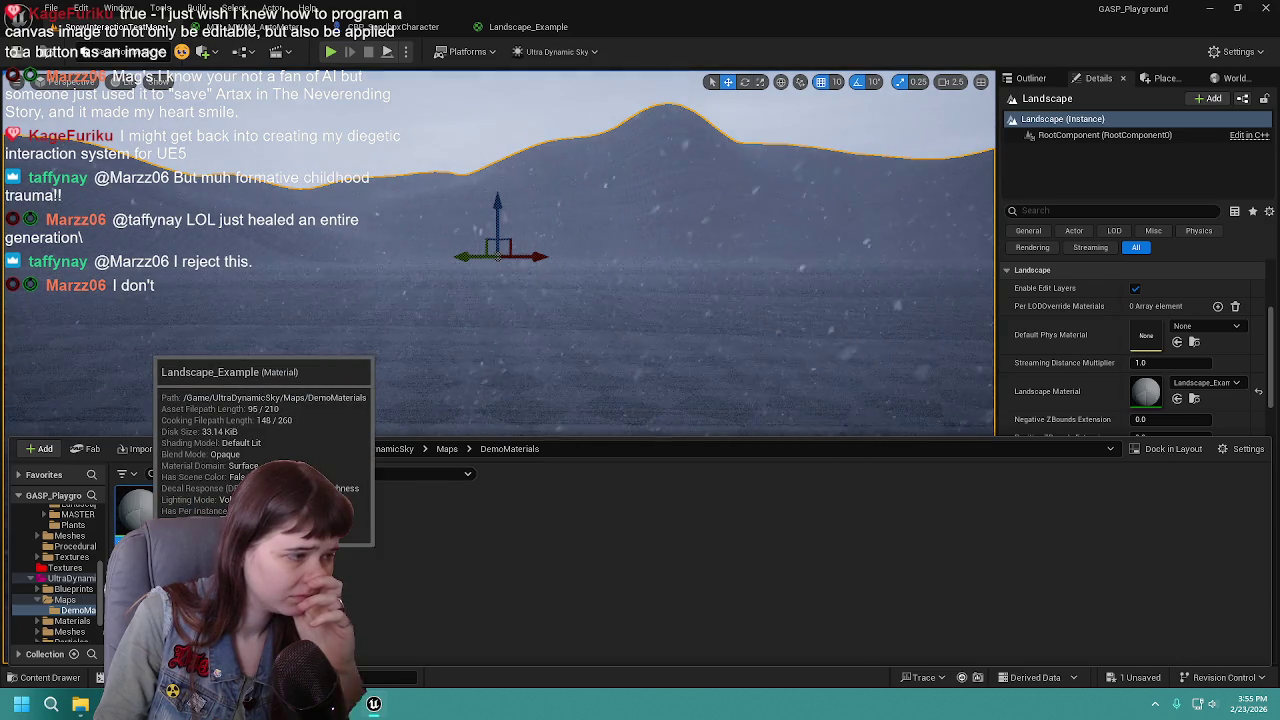
left_click_drag(478, 394, 478, 340)
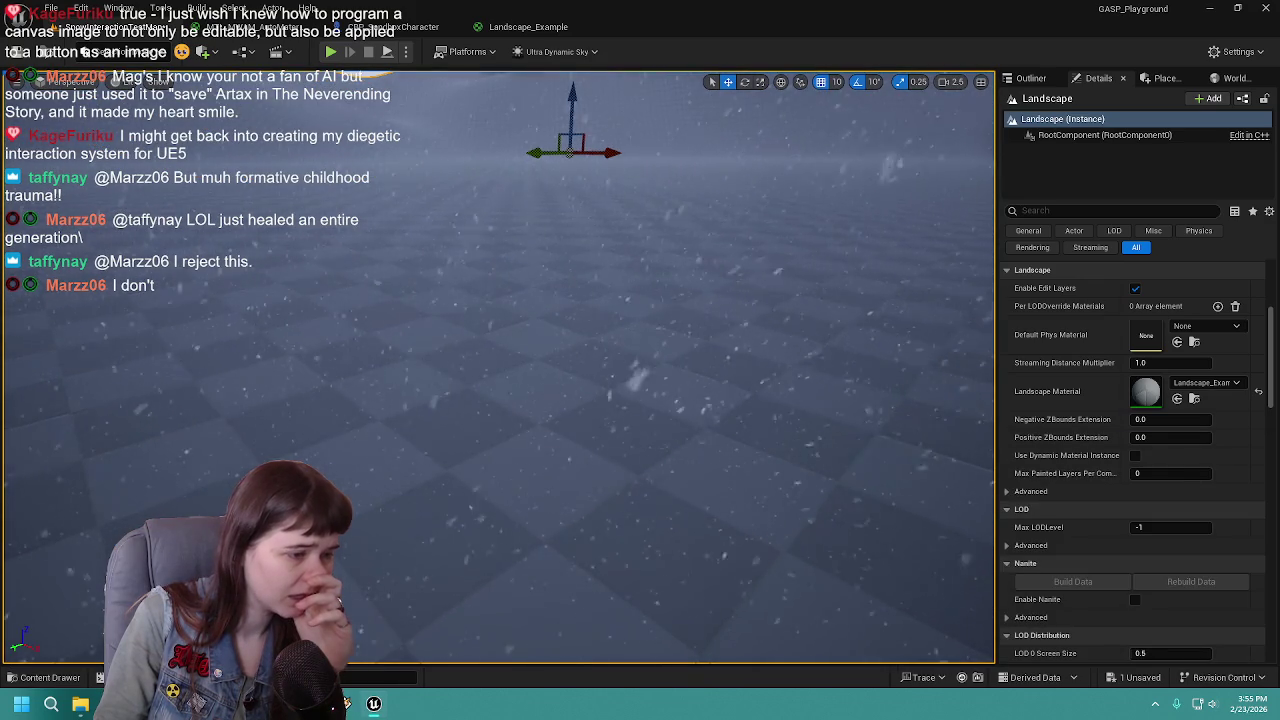
Step: Open the Landscape_Example material in the Material Editor
left_click(66, 680)
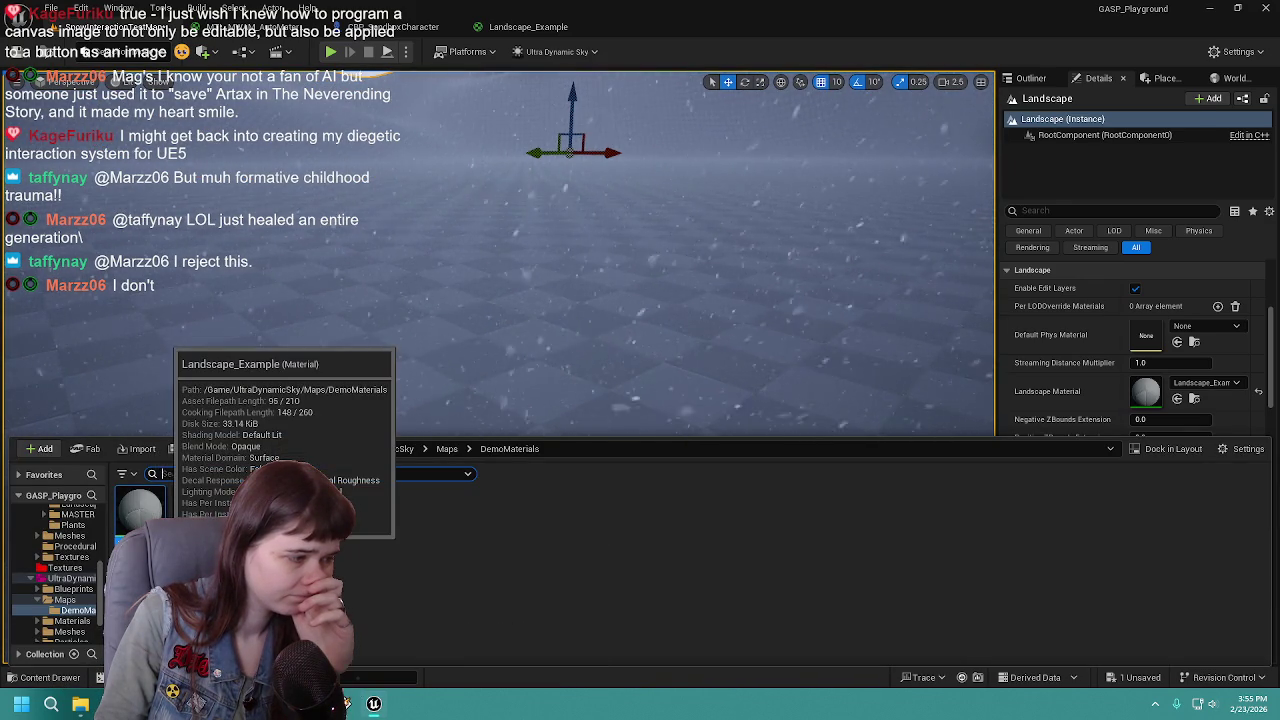
double_click(140, 510)
scroll(644, 357, "up", 2)
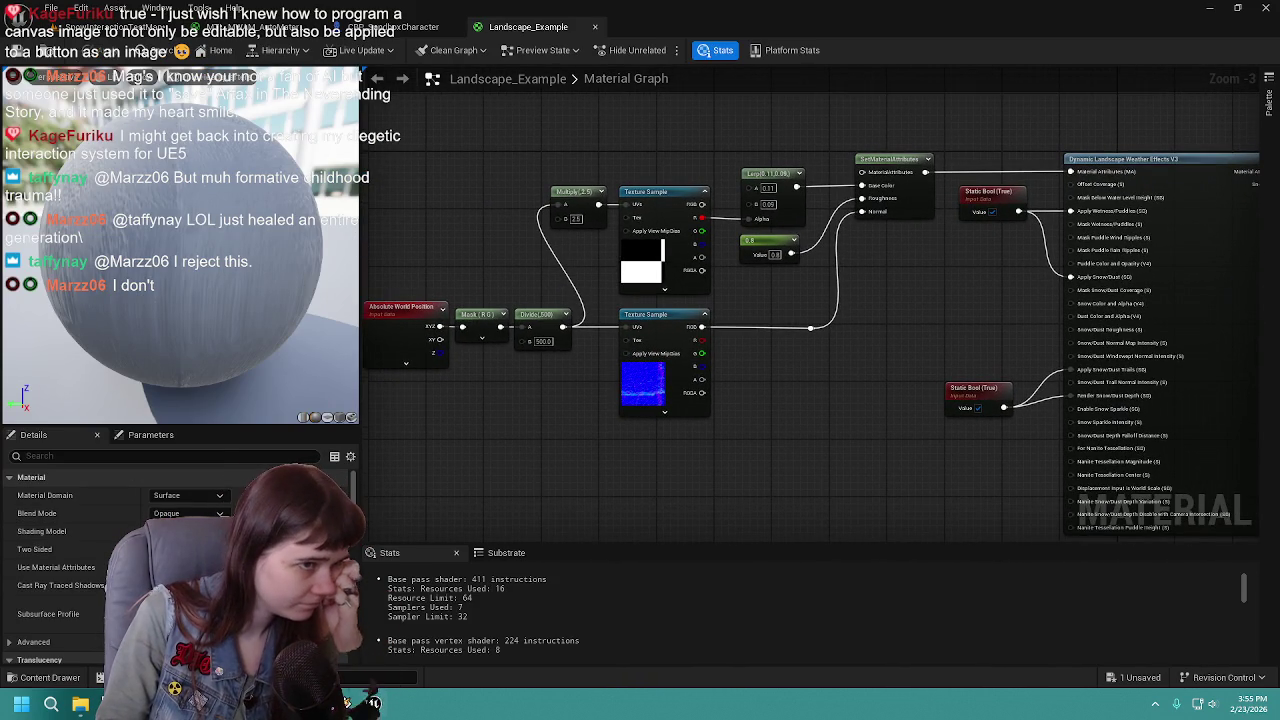
Step: Zoom around the Landscape_Example graph, glance at MTL_MWAM_AutoMaterial_MASTER, then return to the level editor
scroll(758, 367, "down", 1)
scroll(758, 360, "up", 1)
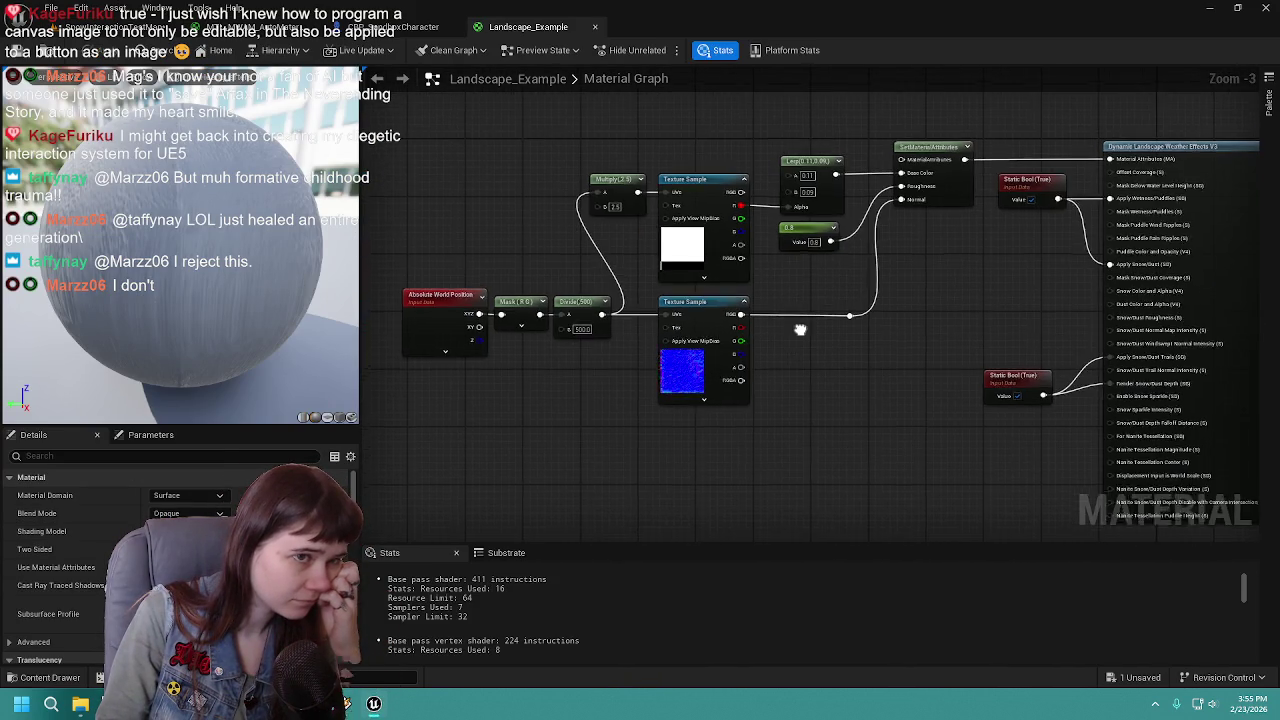
scroll(824, 340, "down", 1)
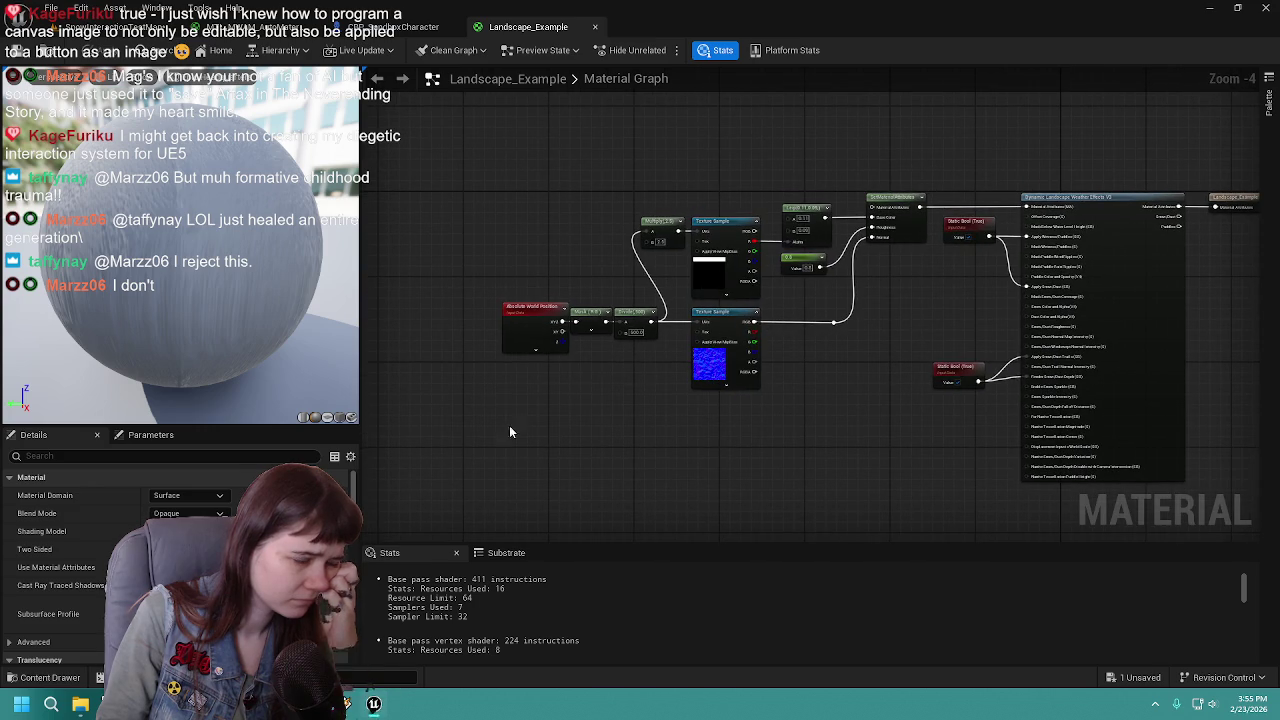
left_click(10, 677)
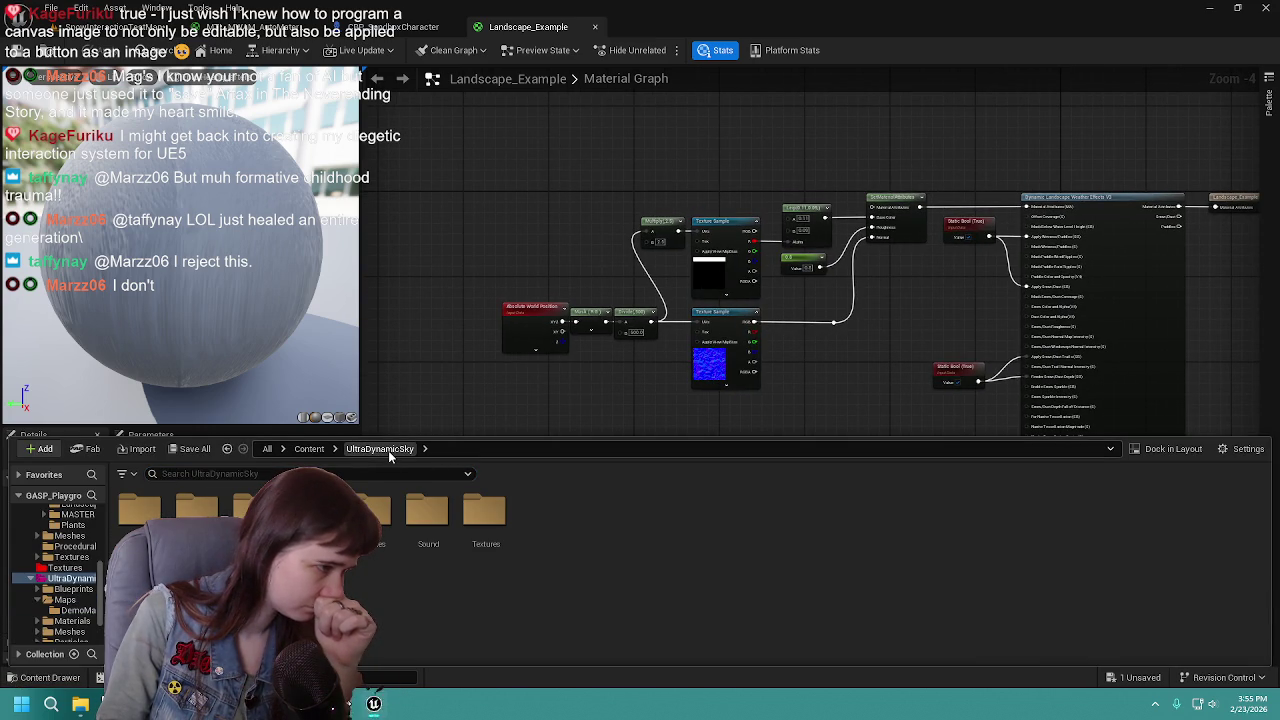
left_click(373, 703)
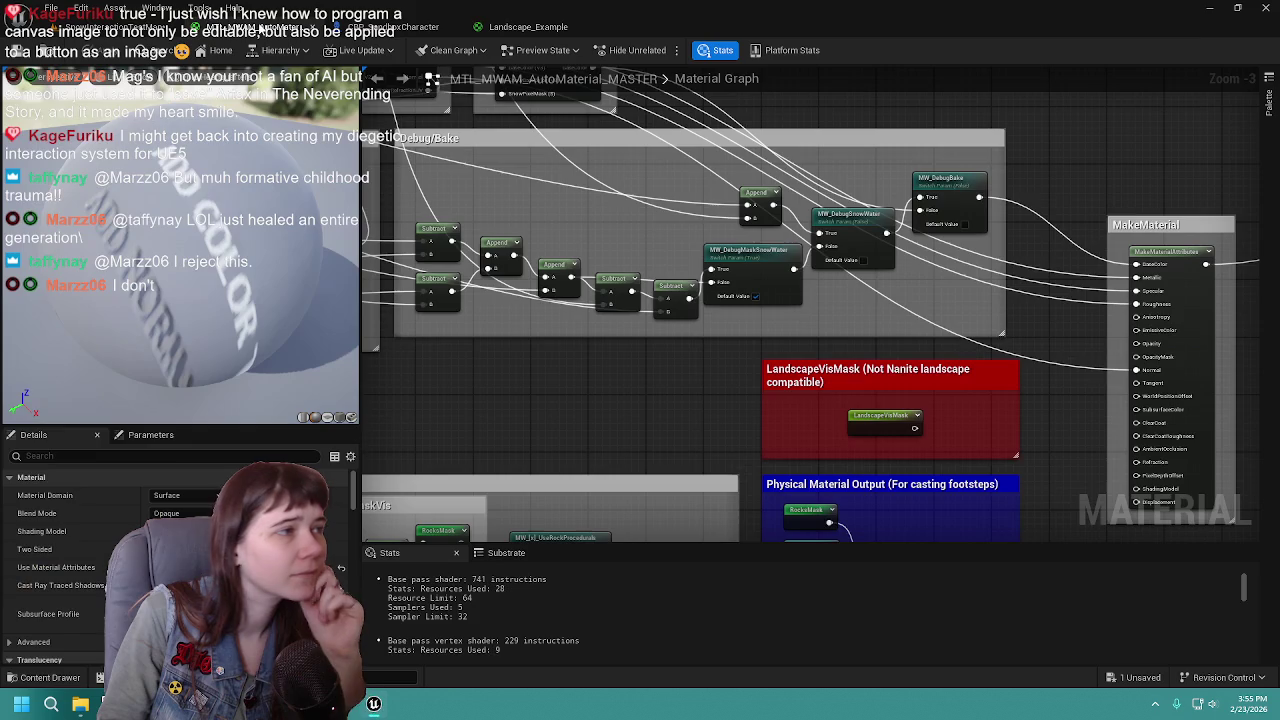
left_click(373, 703)
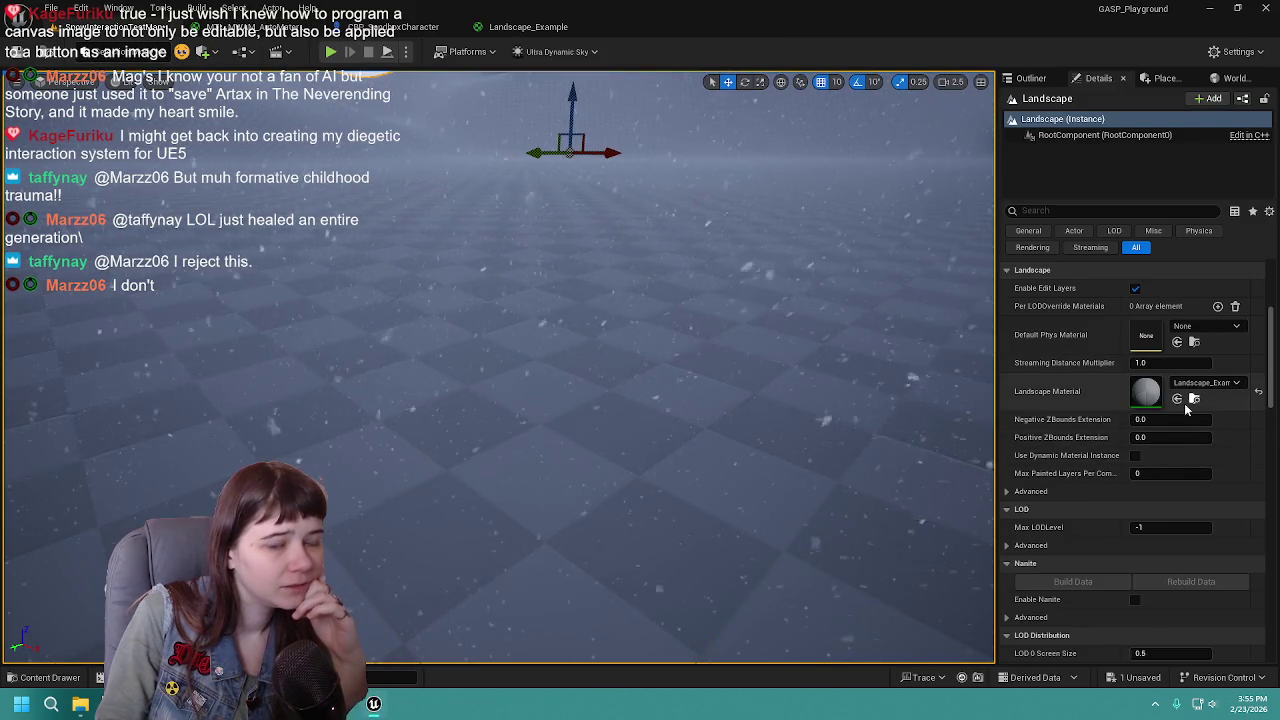
Step: Assign the material from MWLandscapeAutoMaterial > Materials > Landscape as the landscape's Landscape Material and save
left_click(50, 677)
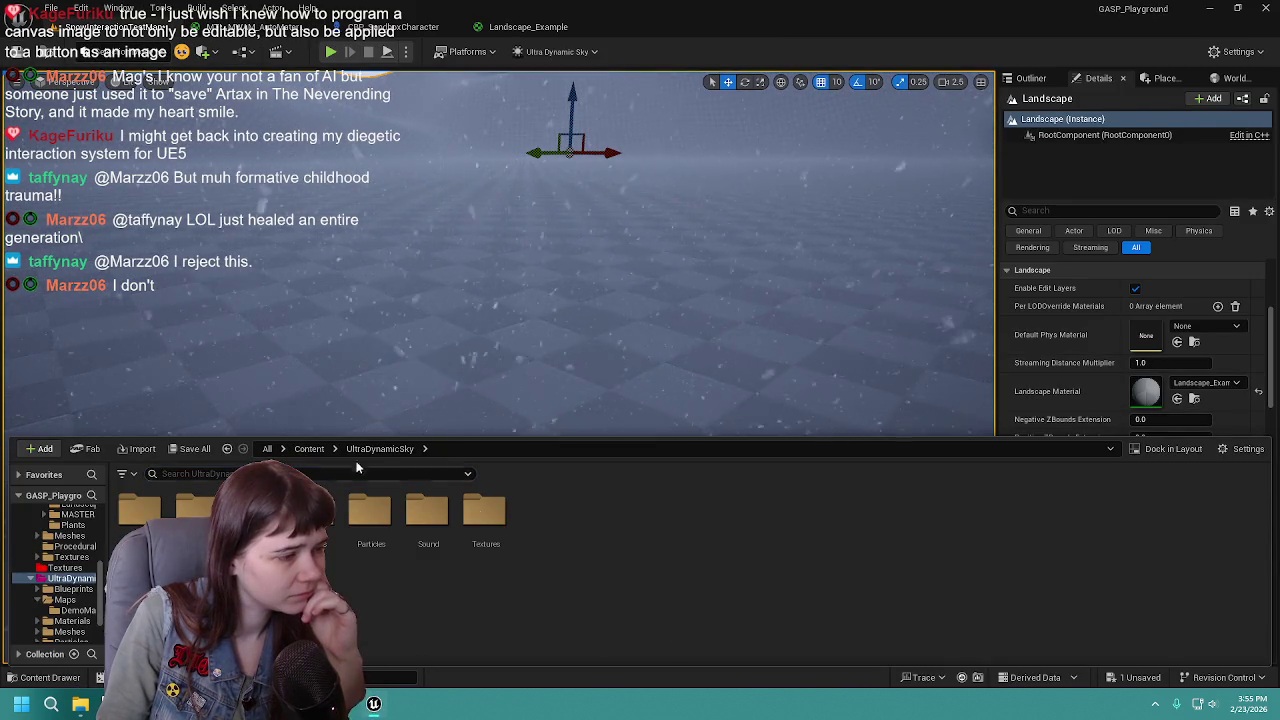
left_click(307, 449)
double_click(596, 520)
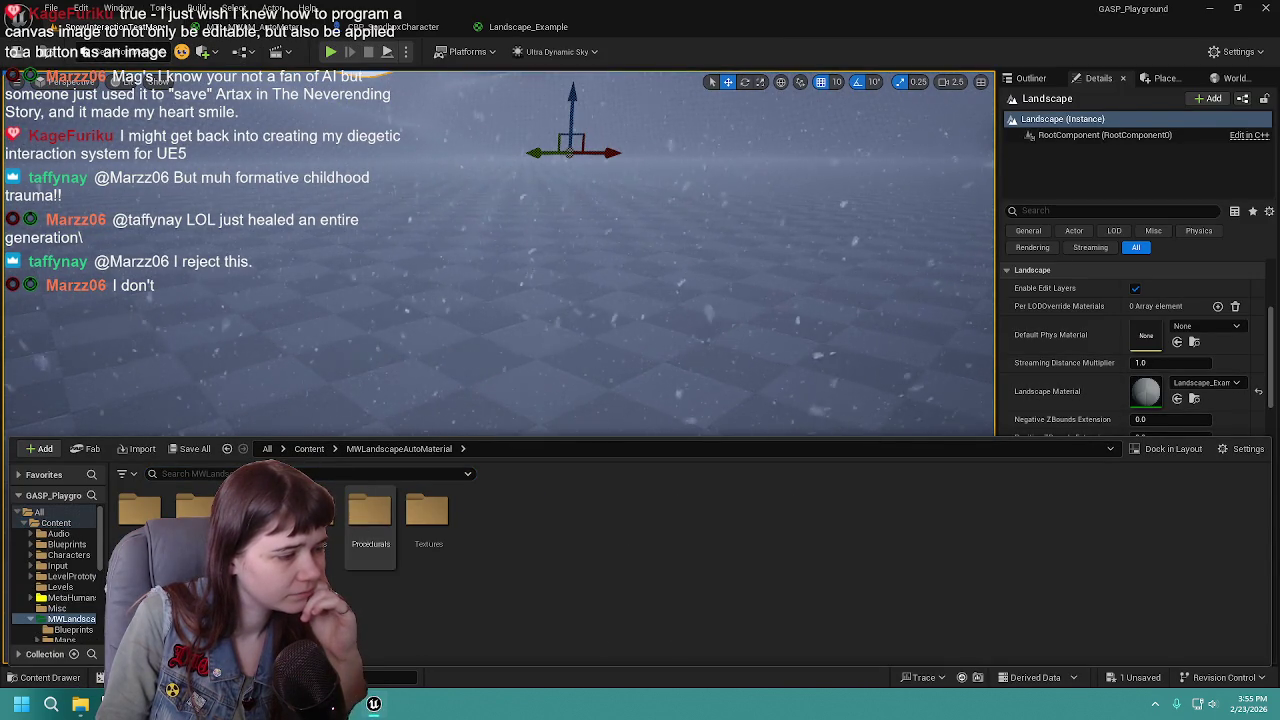
double_click(253, 510)
left_click(410, 448)
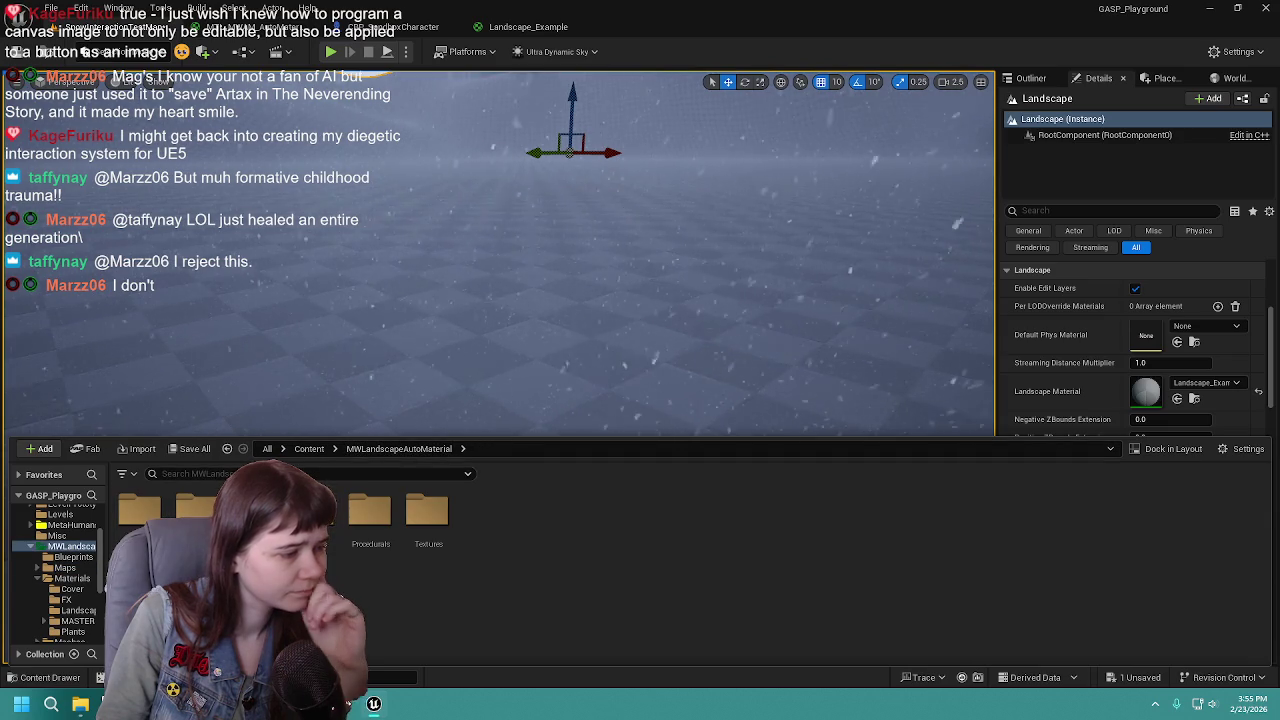
double_click(253, 510)
double_click(253, 510)
mouse_move(197, 505)
left_mouse_down()
mouse_move(943, 363)
mouse_move(1043, 400)
mouse_move(1146, 391)
left_mouse_up()
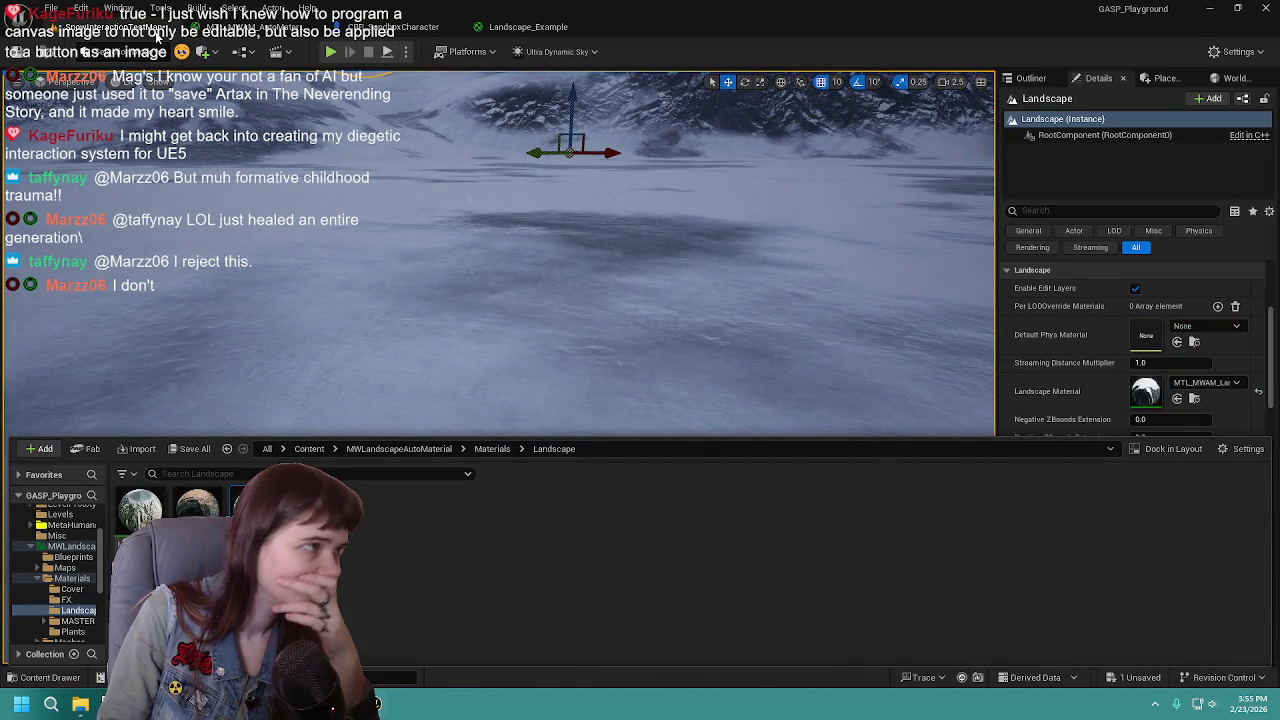
key("ctrl+s")
Step: Toggle Use Dynamic Material Instance on and back off, save the level, and start a play test
mouse_move(591, 279)
left_mouse_down()
mouse_move(595, 235)
mouse_move(570, 240)
left_mouse_up()
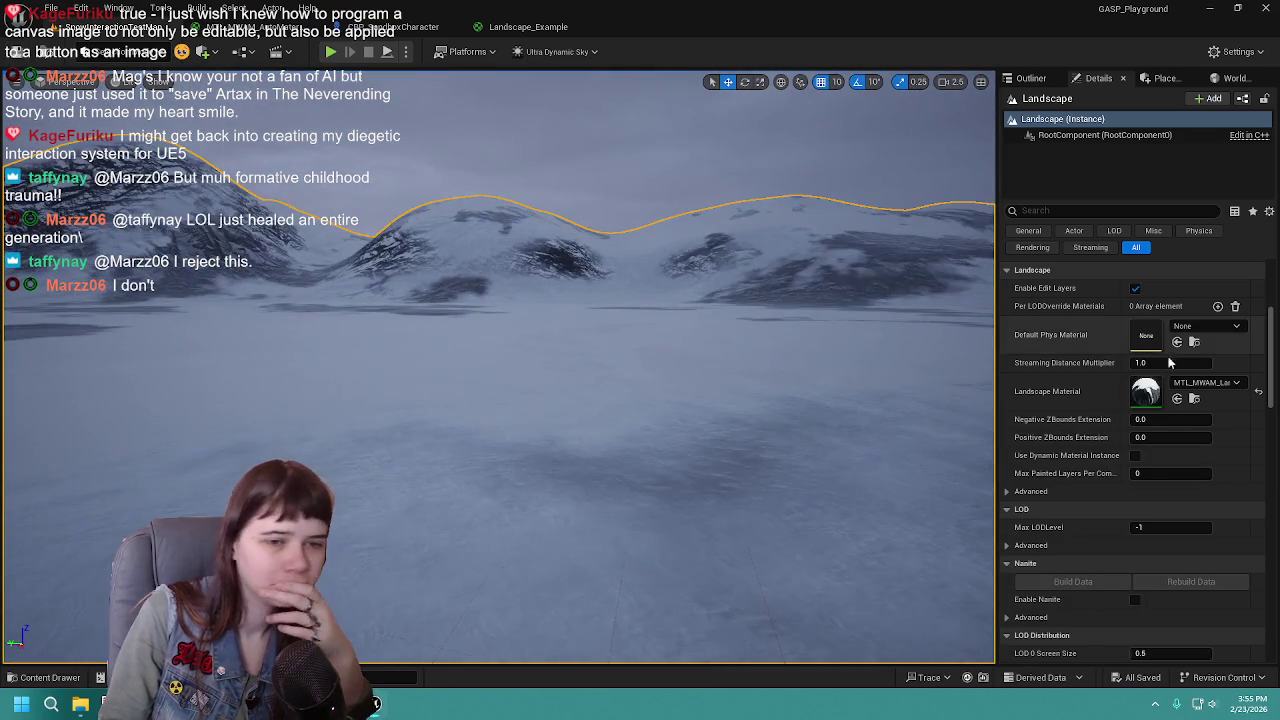
left_click(1136, 457)
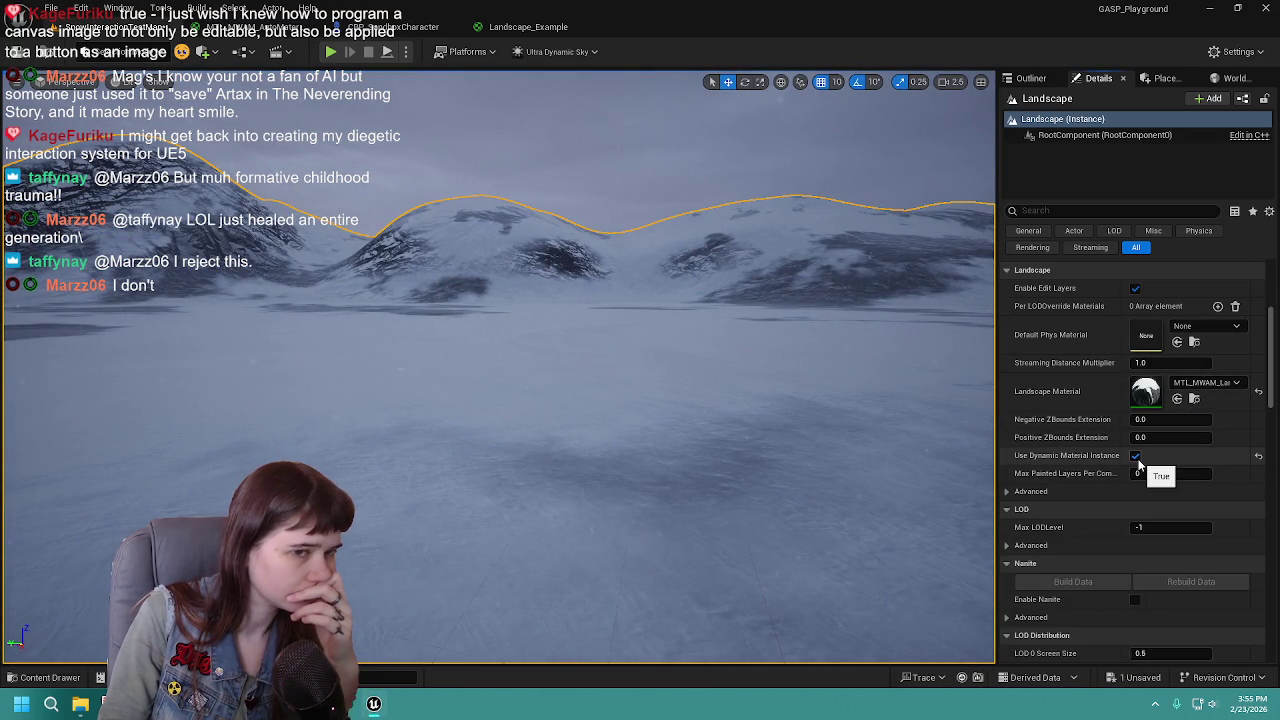
left_click(1136, 457)
scroll(1130, 440, "down", 3)
scroll(1127, 423, "up", 7)
key("ctrl+s")
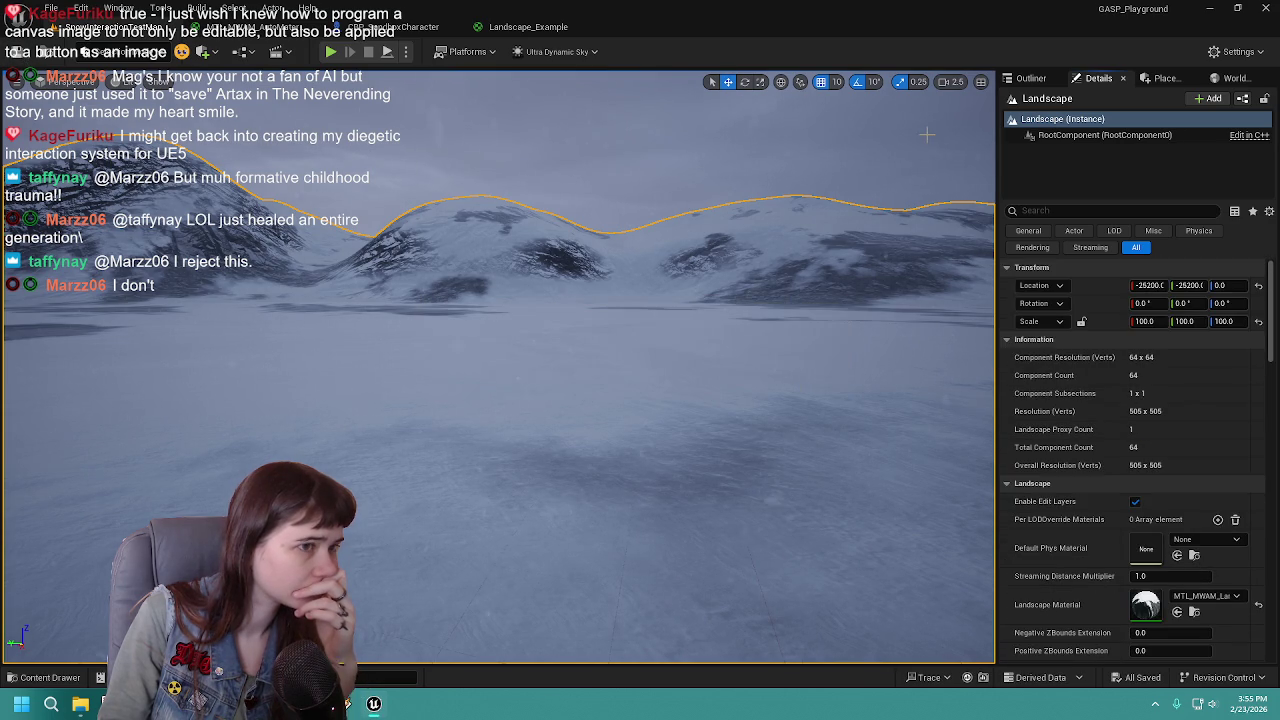
left_click(331, 52)
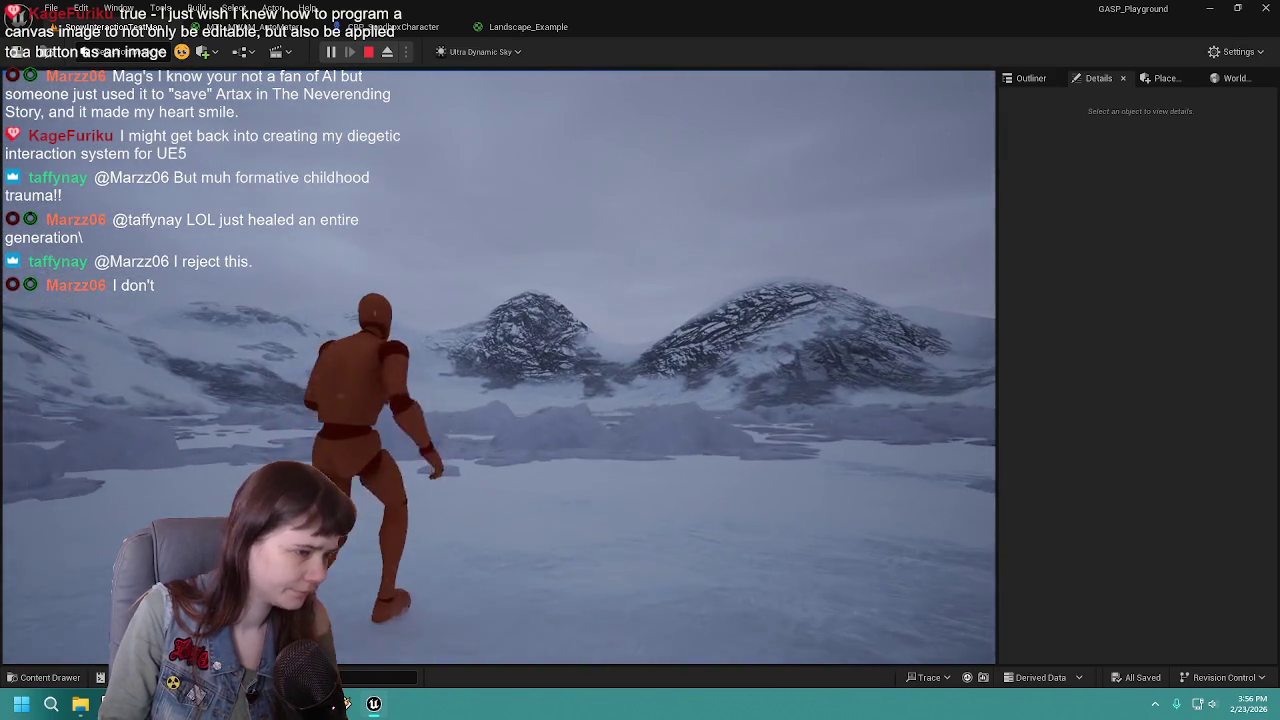
key("Escape")
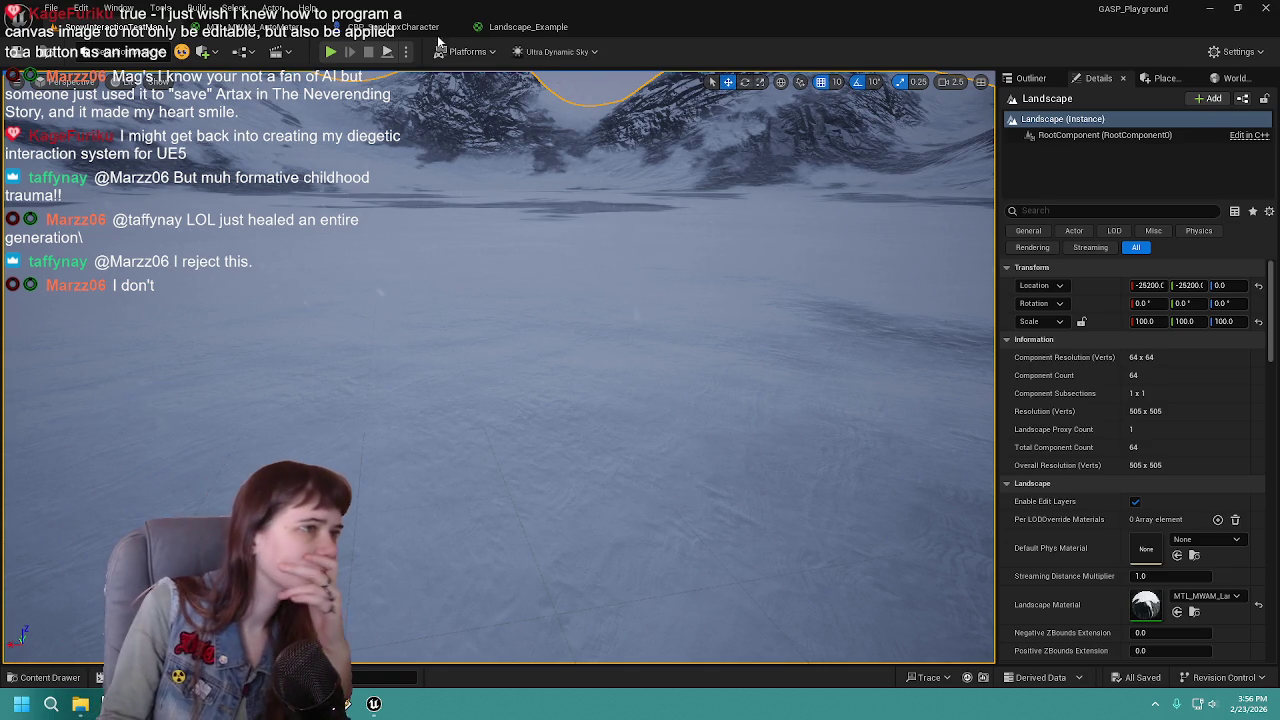
Step: In CBP_SandboxCharacter, set the DLWE_FootR component's Location X to 11
left_click(400, 26)
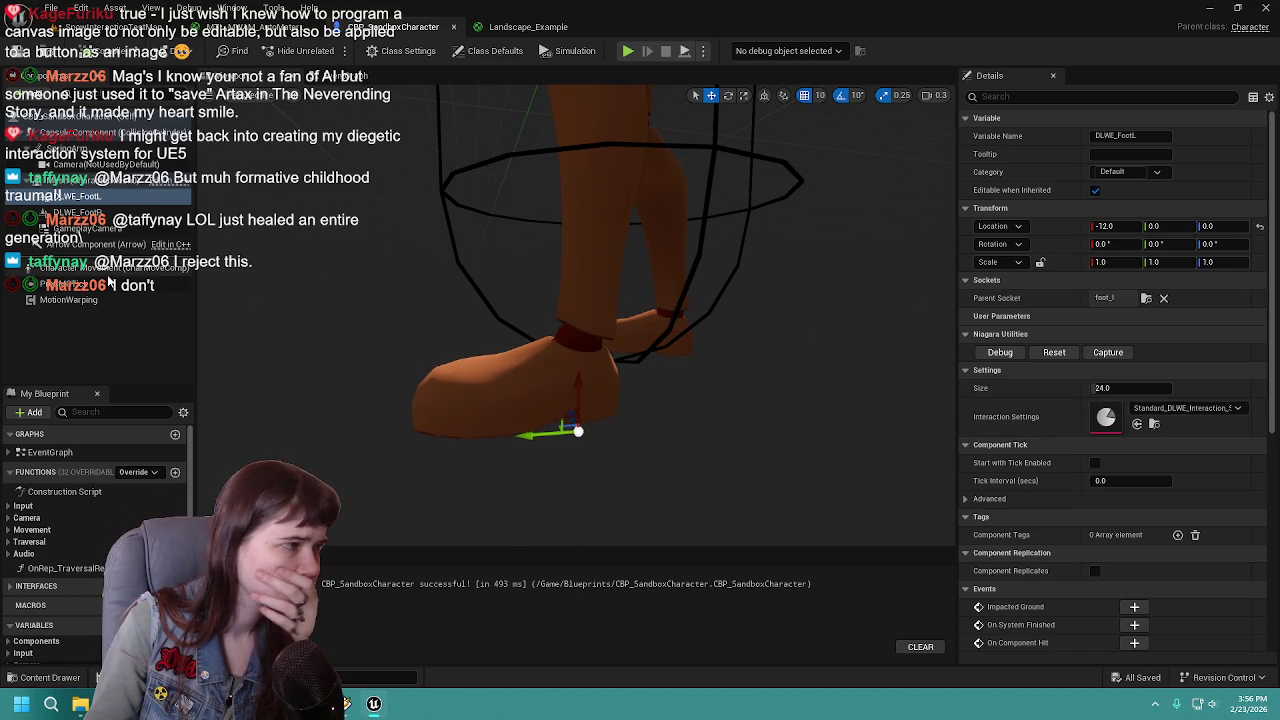
left_click(113, 214)
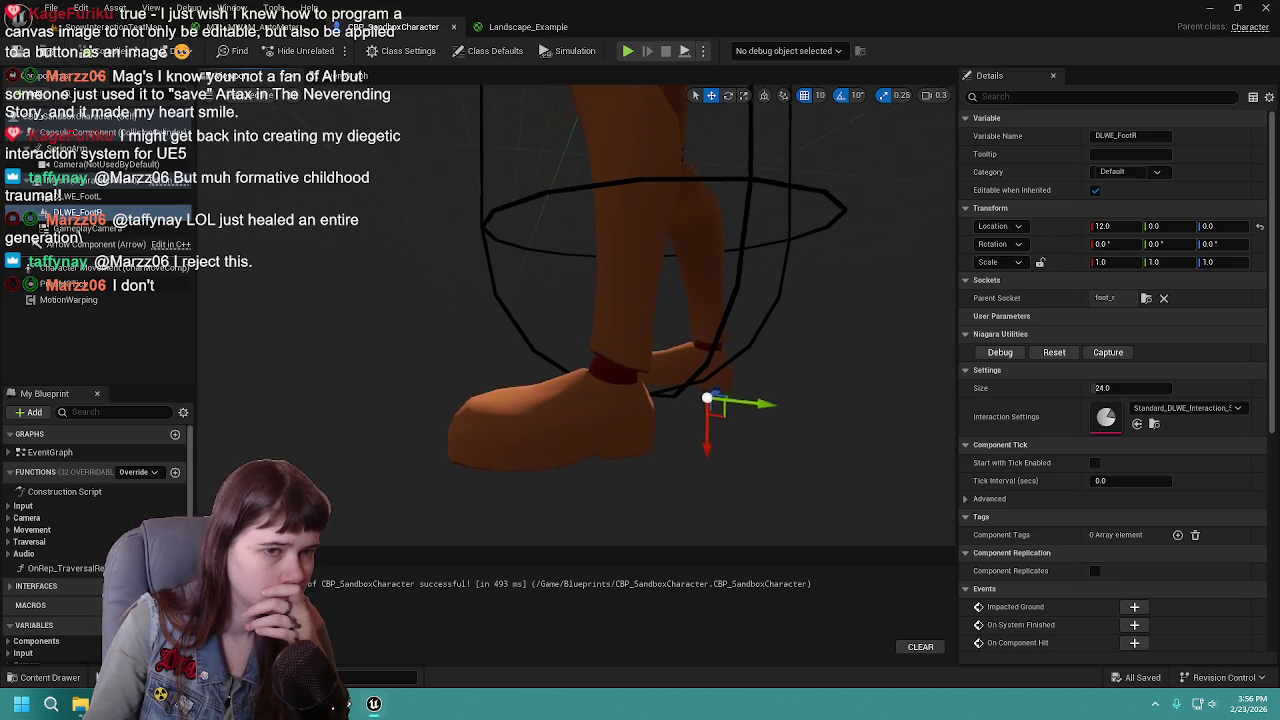
left_click(1118, 224)
type("1")
key("Return")
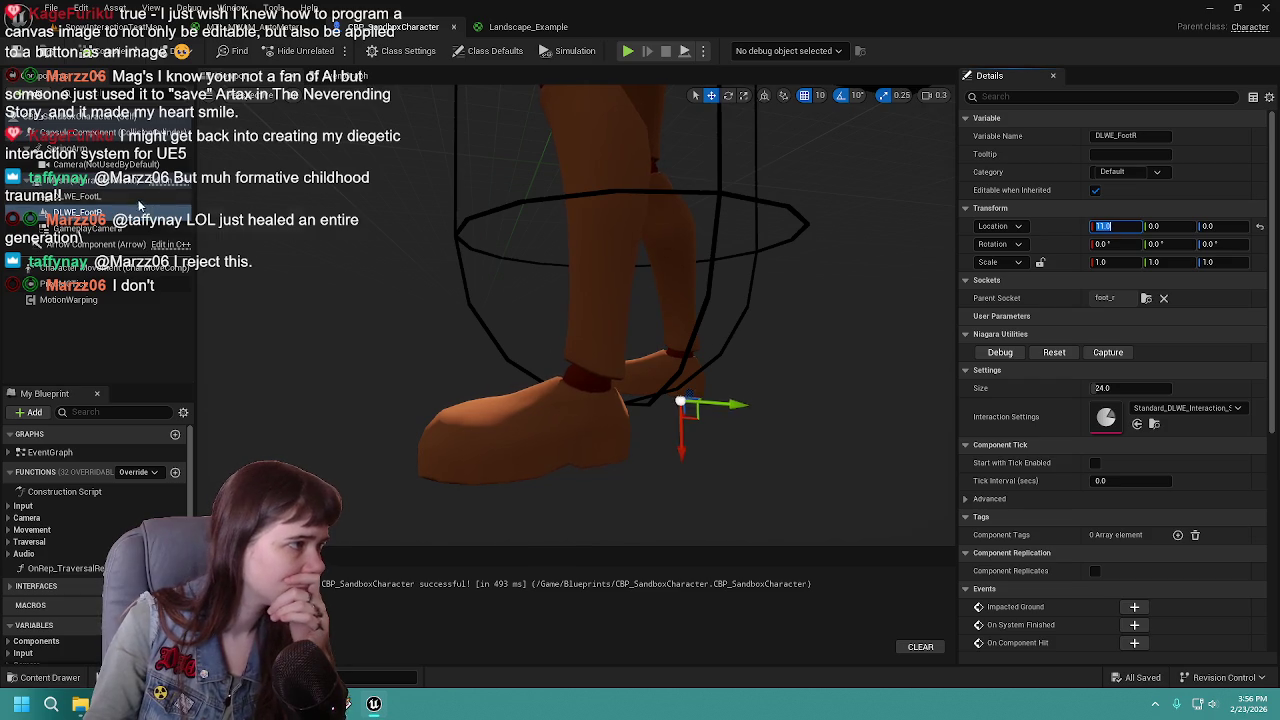
type("-12")
key("Return")
Step: Set DLWE_FootL's Location X to -11, save the blueprint, and return to the level
left_click(1128, 227)
type("11")
key("Return")
key("ctrl+s")
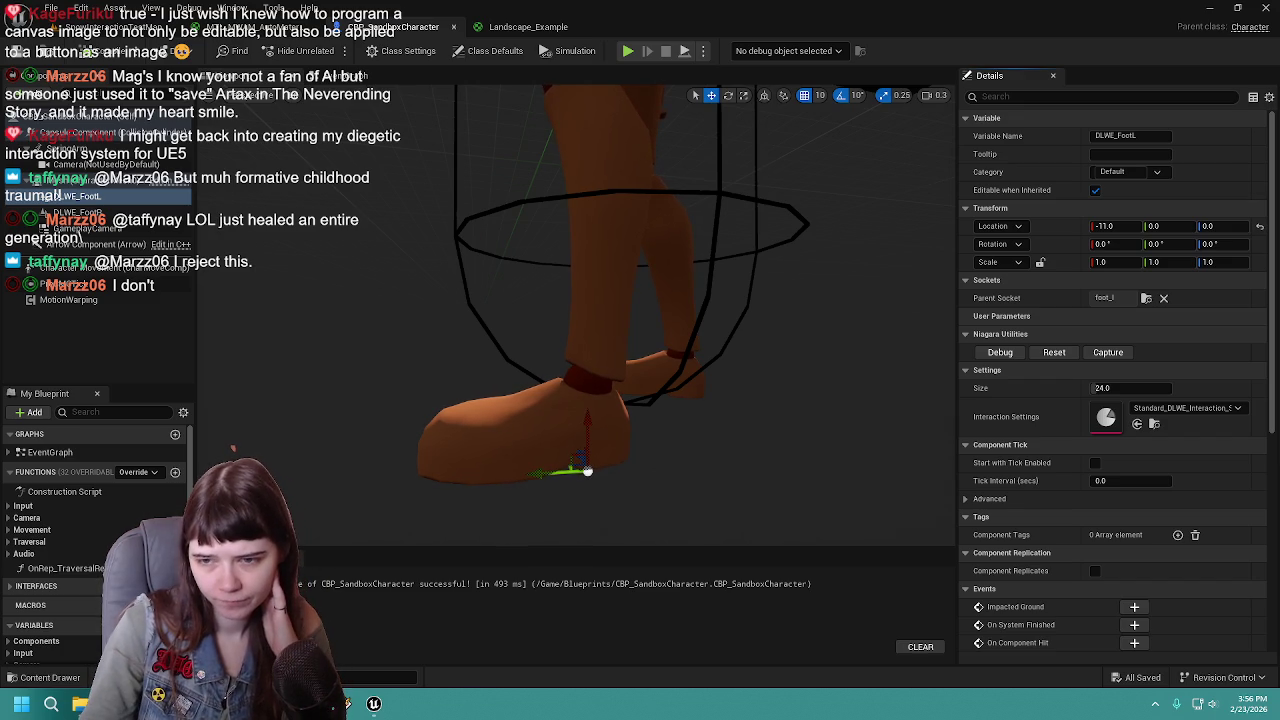
left_click(186, 32)
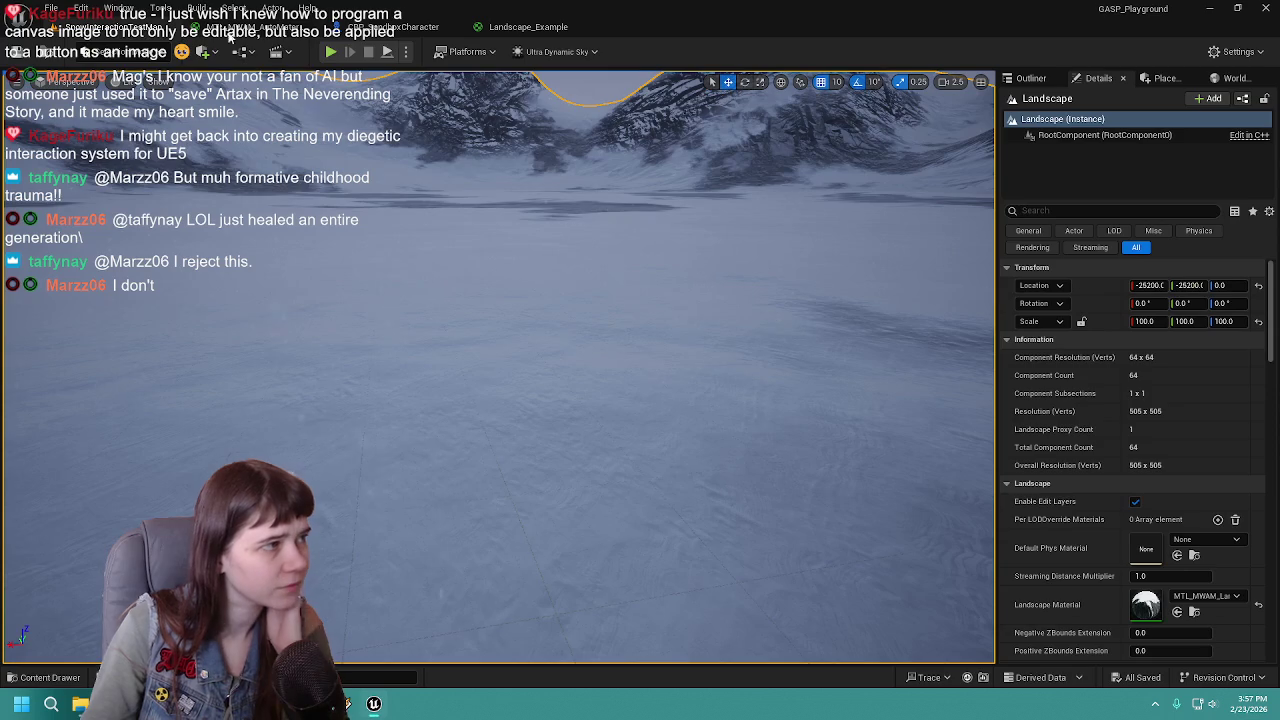